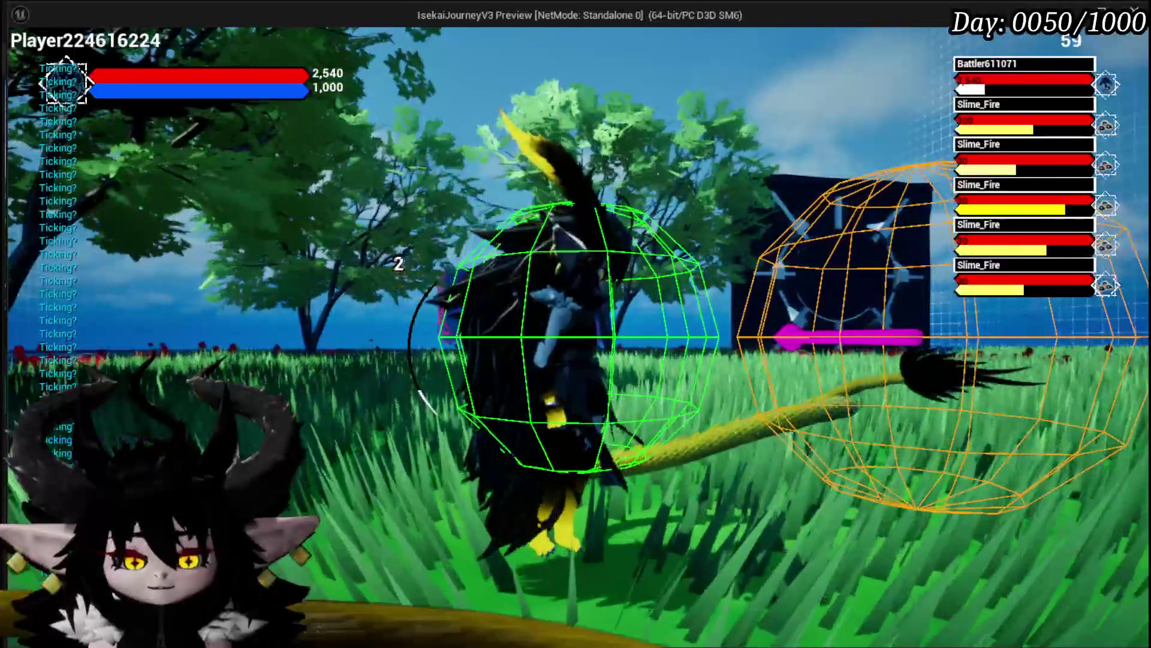
End the Standalone game preview and save, returning to BPC_MC_Camera's EndFreeAimCameraMovement graph
key("Escape")
key("ctrl+s")
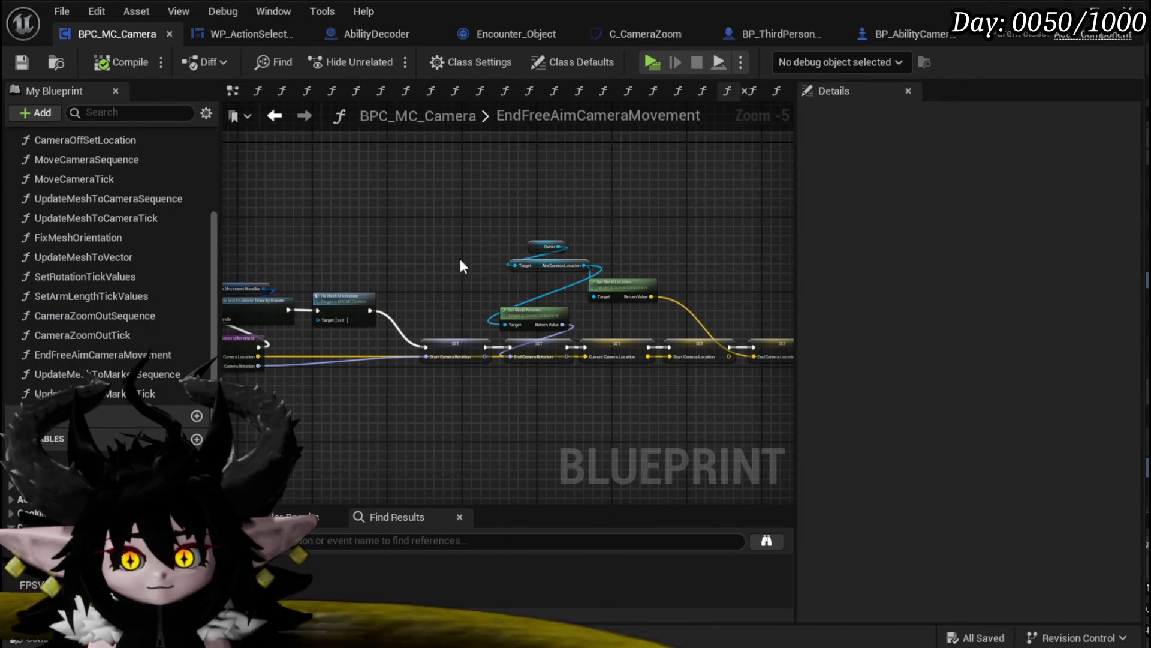
Review the UpdateMeshToMarkerTick and UpdateMeshToMarkerSequence graphs, then return to EndFreeAimCameraMovement
double_click(96, 393)
double_click(99, 374)
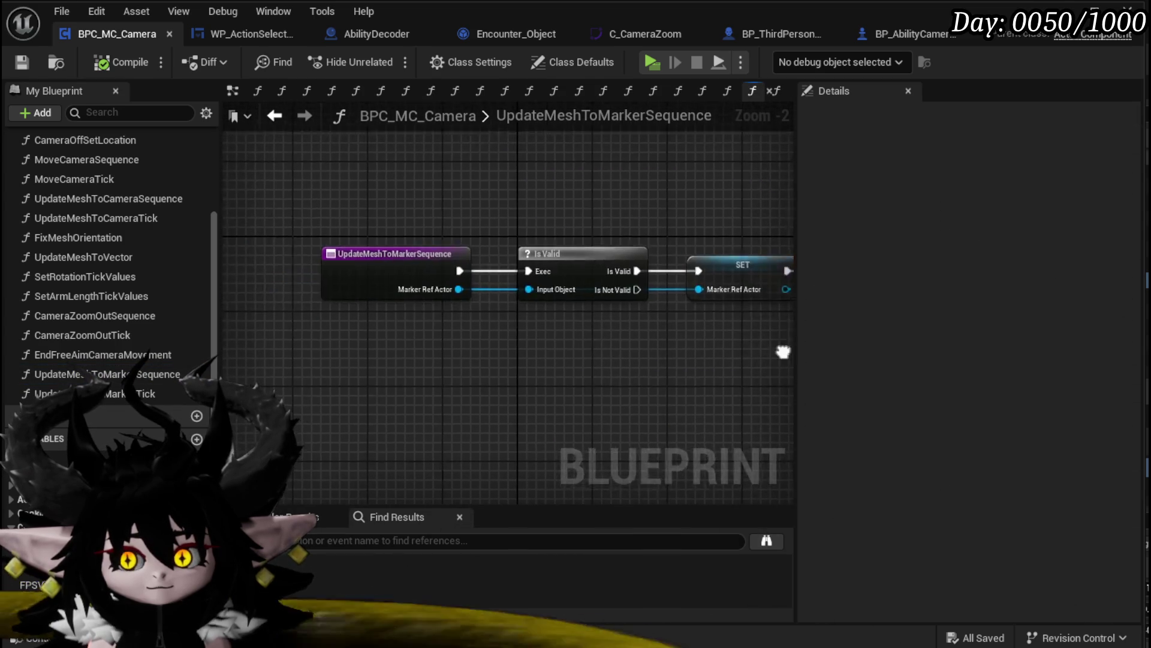
double_click(120, 393)
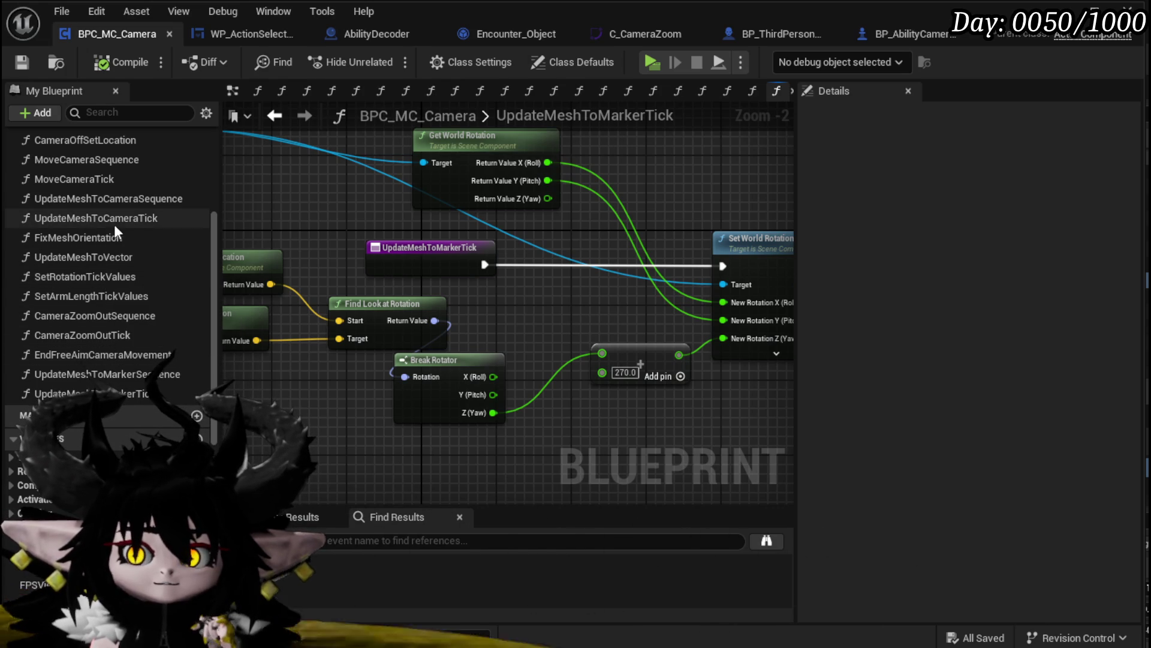
left_click(270, 119)
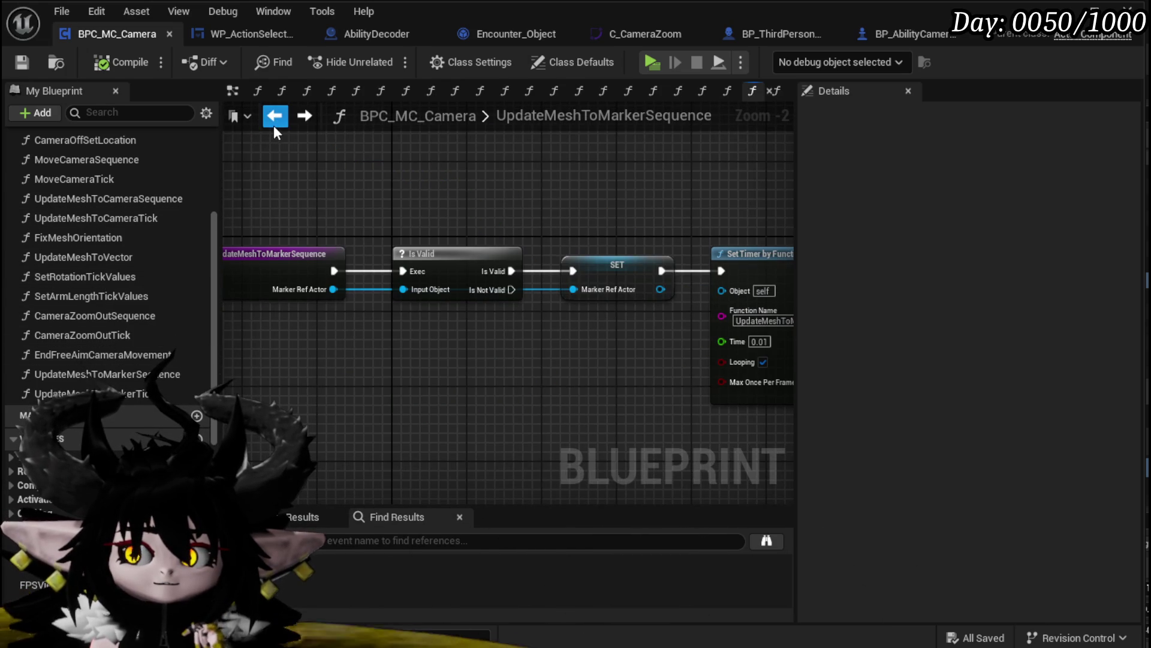
left_click(273, 124)
left_click(273, 124)
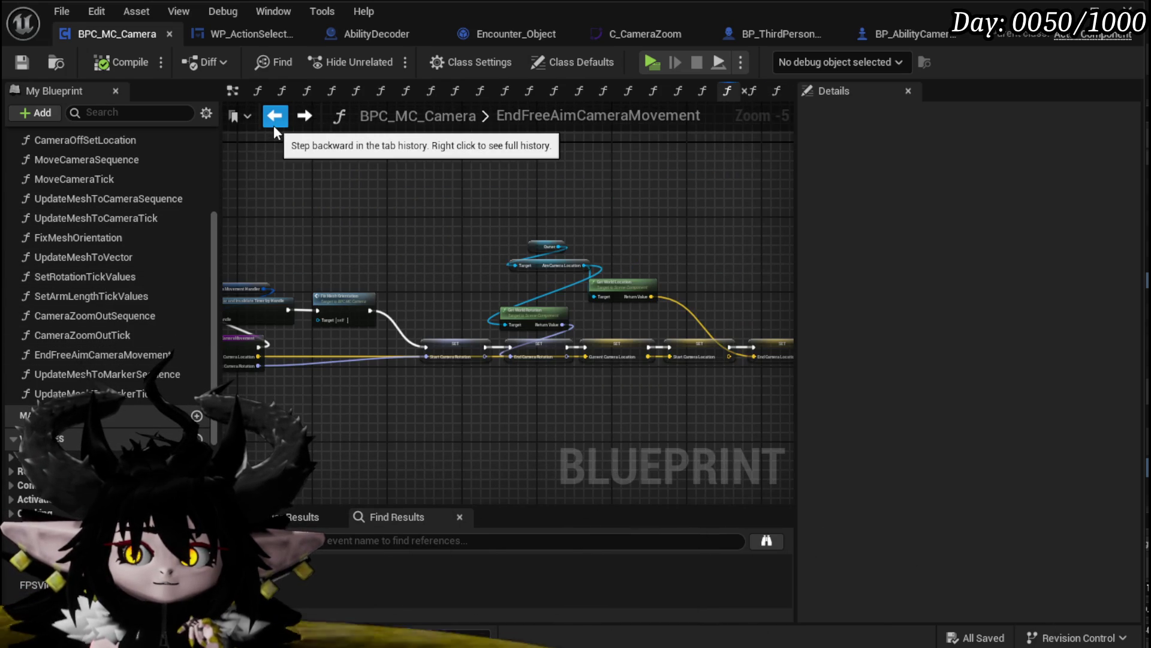
scroll(319, 293, "up", 3)
Wire Update Timer by Handle straight into SET, delete Fix Mesh Orientation, and save
left_click_drag(317, 313, 642, 400)
left_click_drag(456, 219, 466, 392)
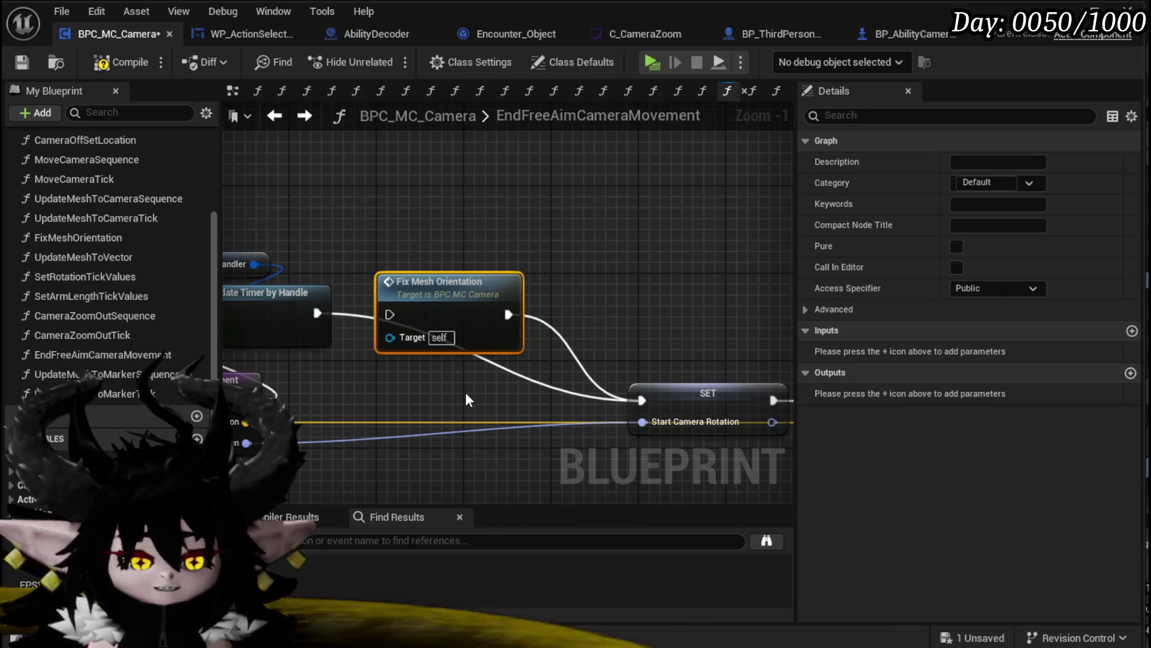
key("Delete")
scroll(552, 250, "down", 4)
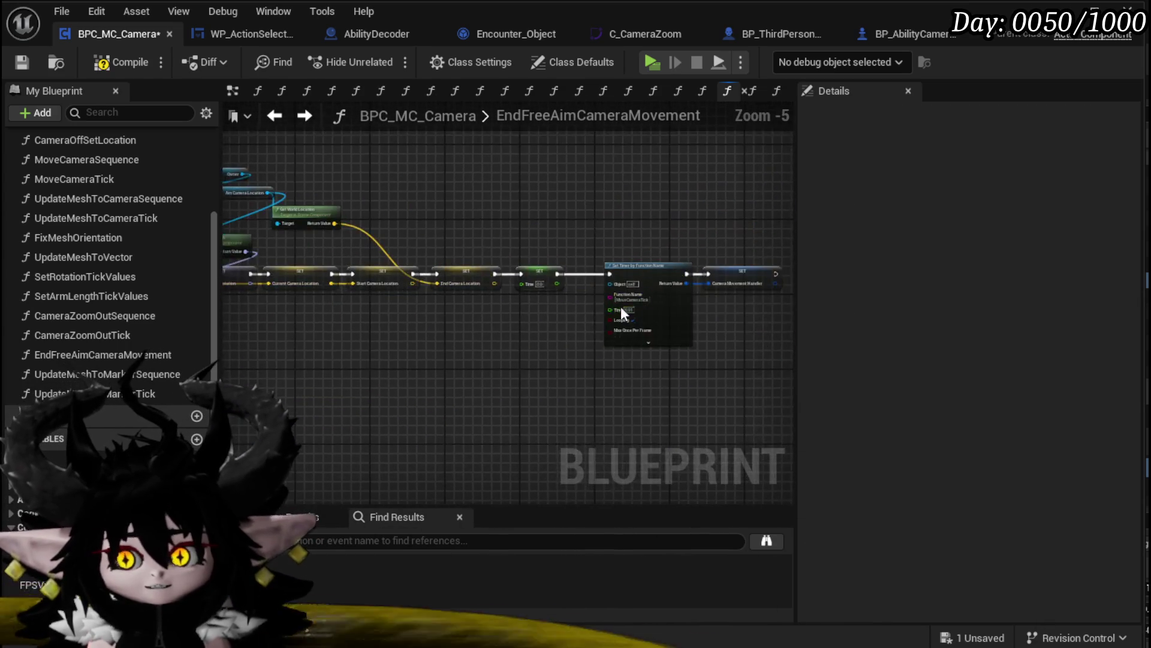
scroll(432, 323, "up", 4)
left_click(638, 349)
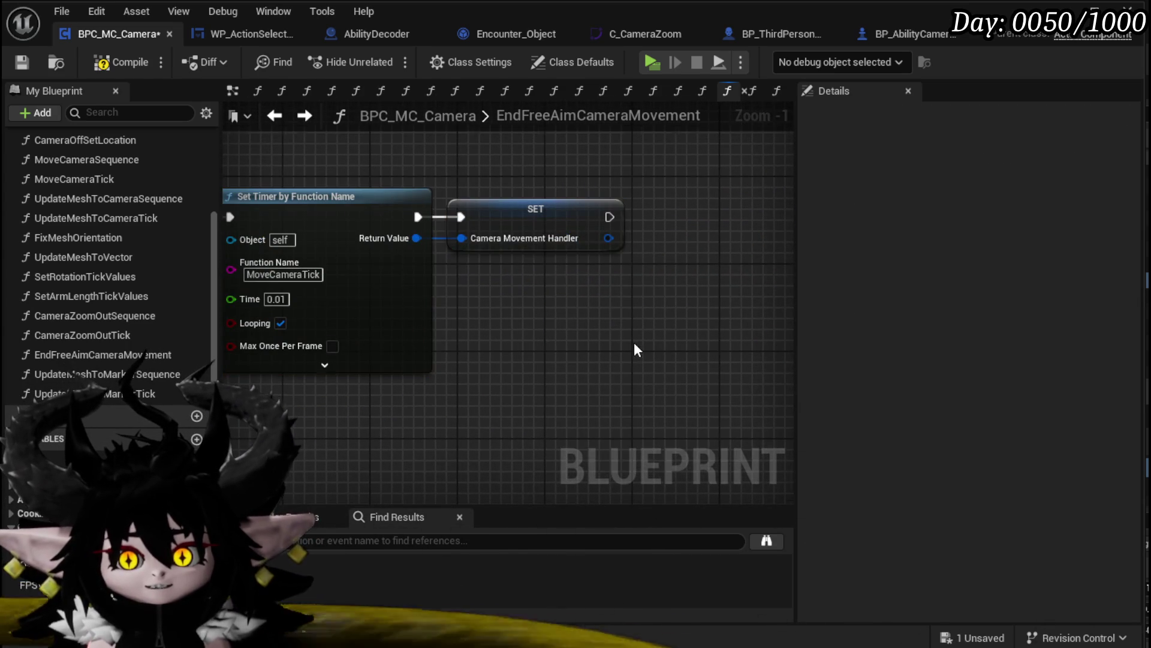
scroll(635, 342, "down", 2)
left_click(23, 63)
left_click(665, 208)
scroll(114, 193, "up", 1)
Paste Fix Mesh Orientation into MoveCameraTick after Print String, then compile and save
double_click(119, 205)
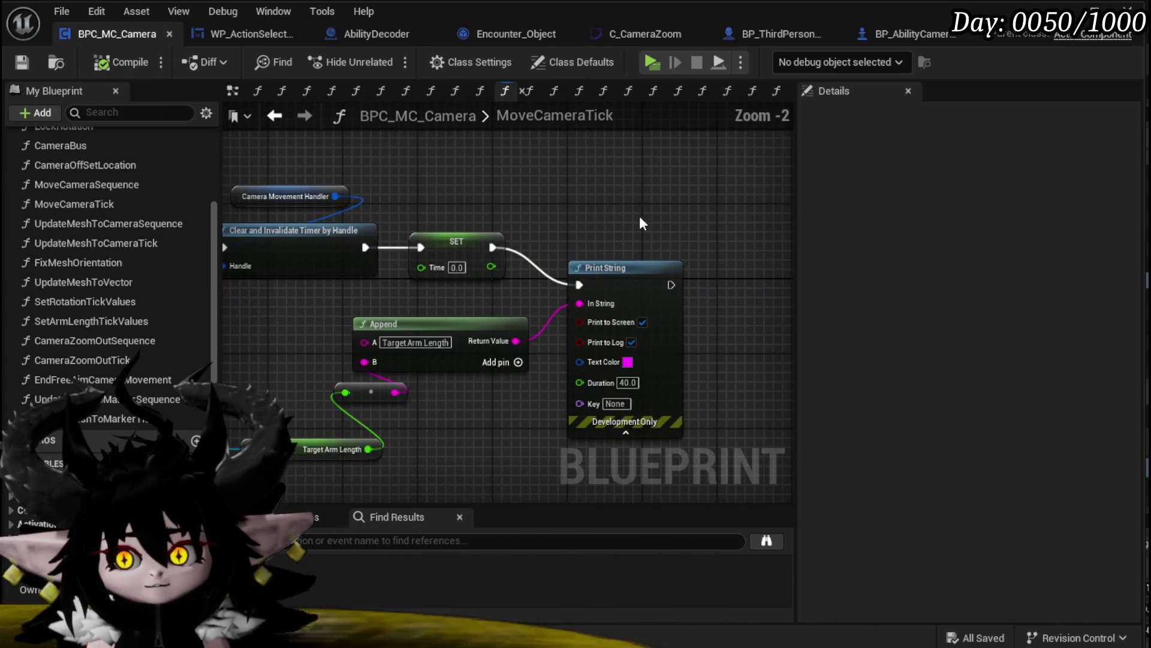
key("ctrl+v")
left_click_drag(671, 285, 741, 259)
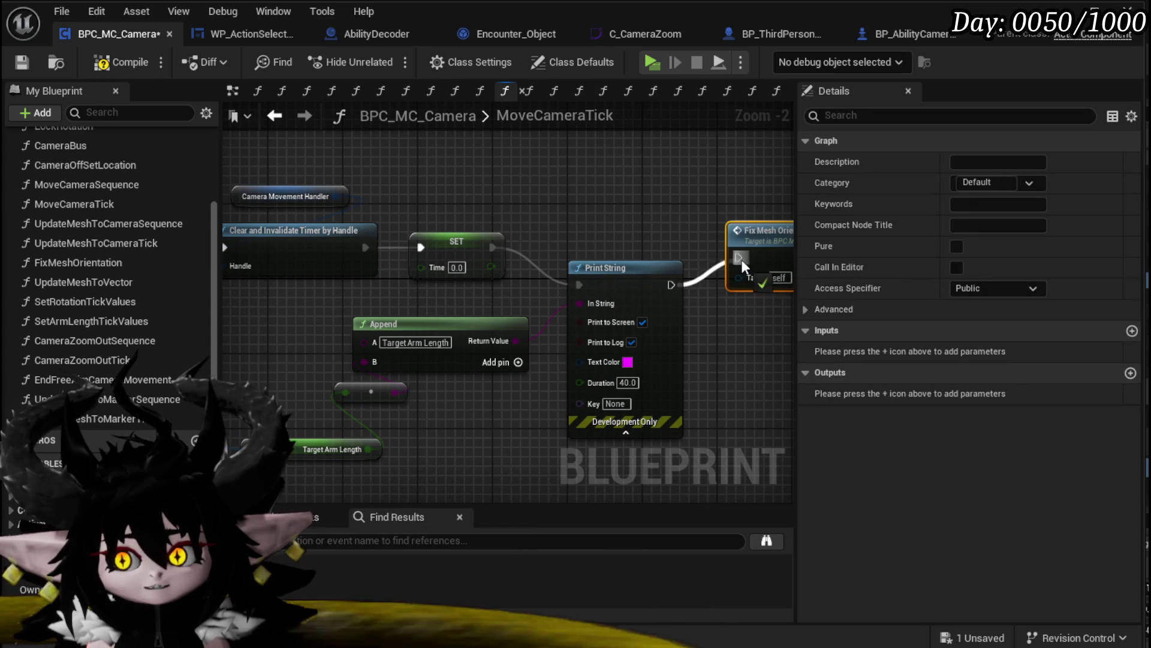
left_click(129, 66)
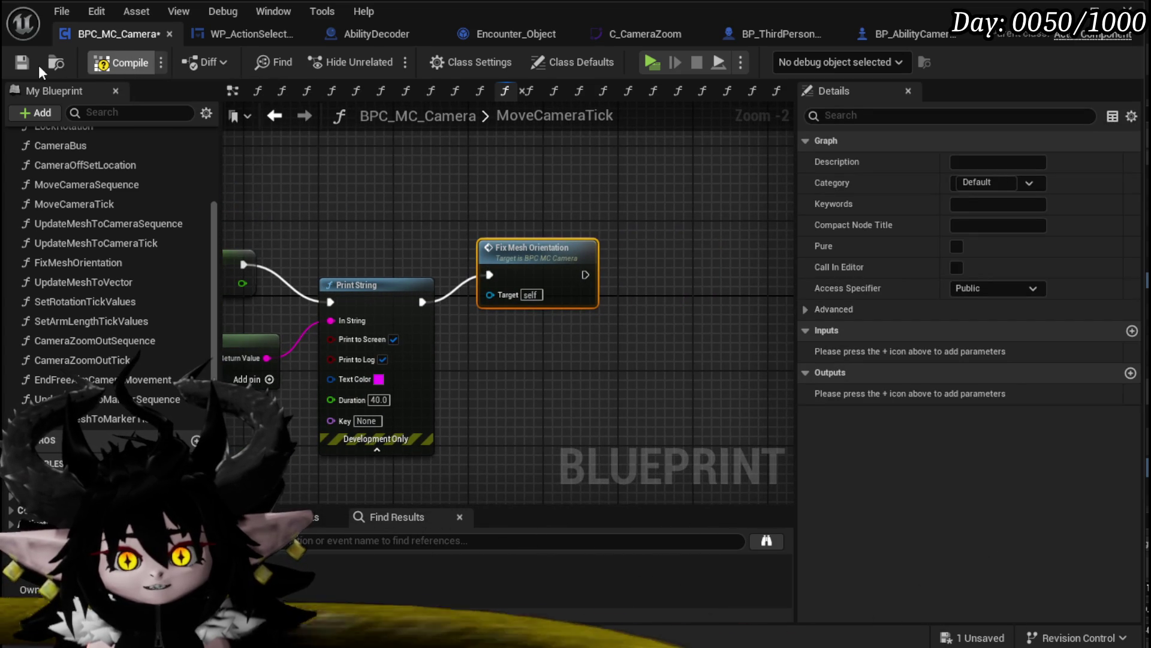
left_click(25, 63)
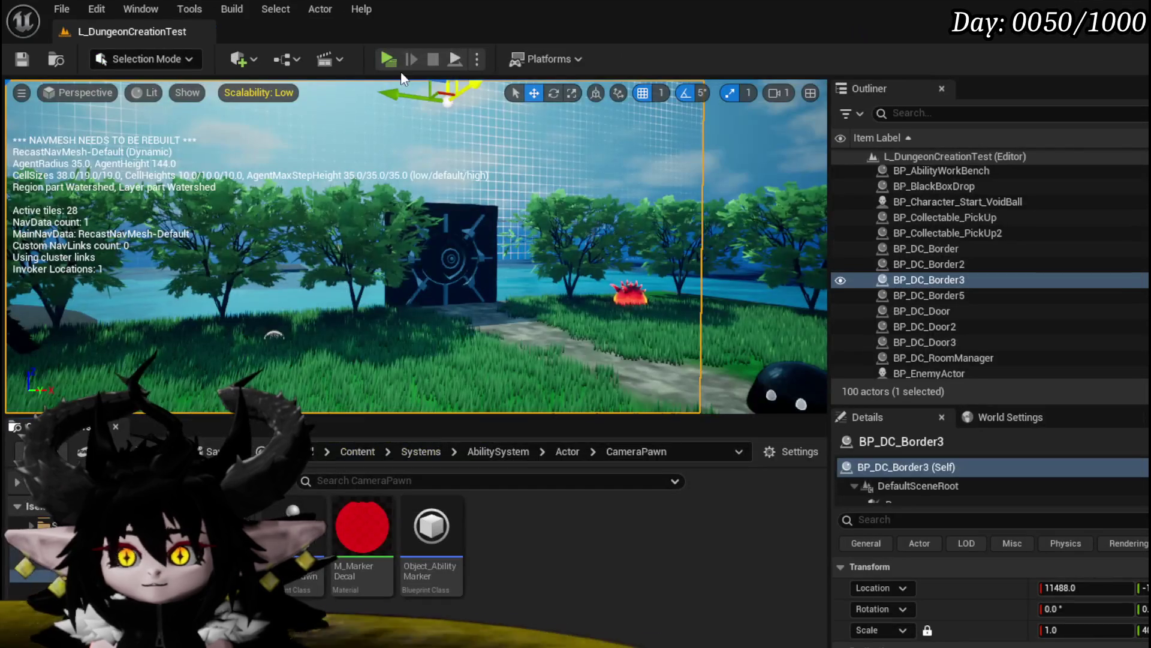
left_click(391, 56)
key("w")
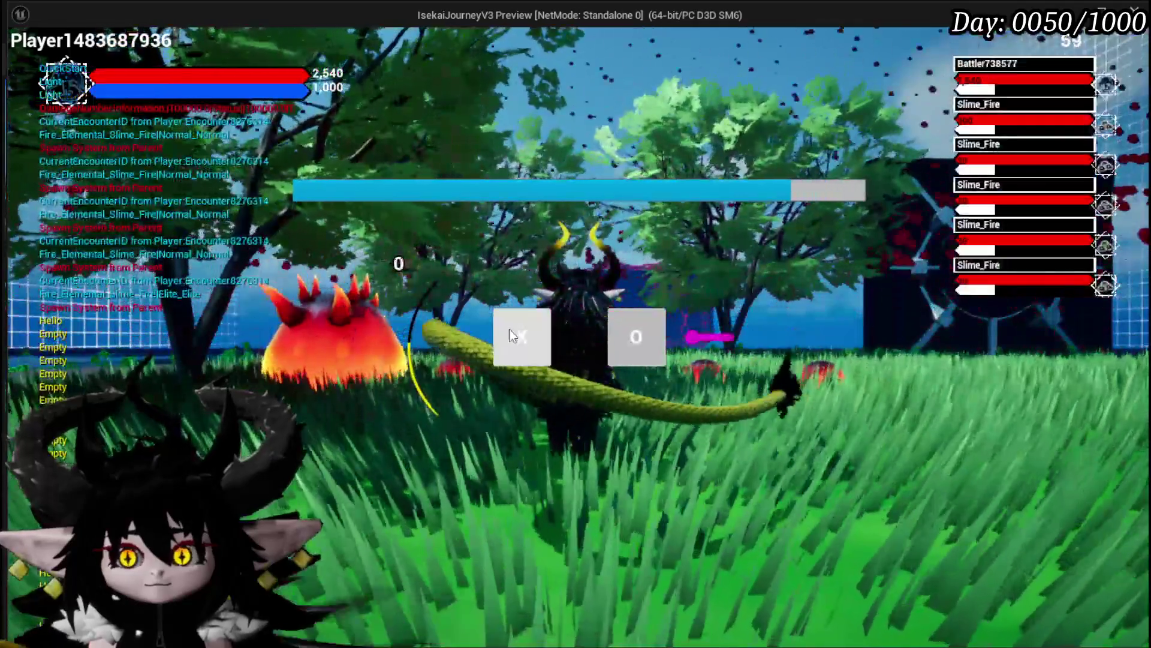
left_click(510, 331)
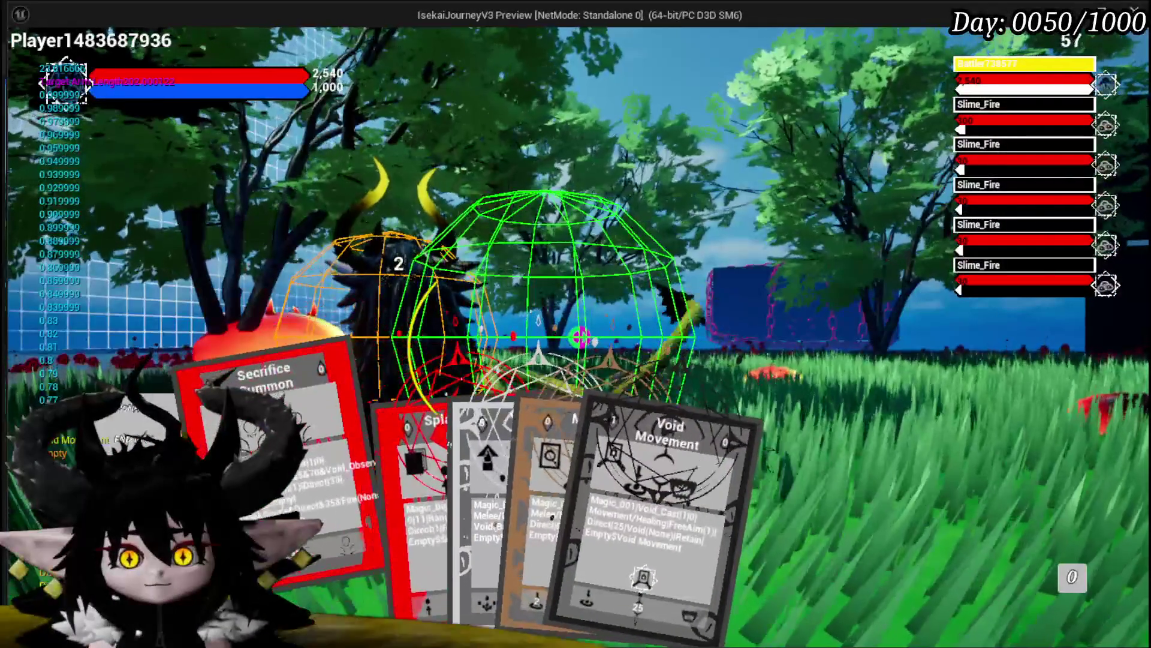
left_click(386, 488)
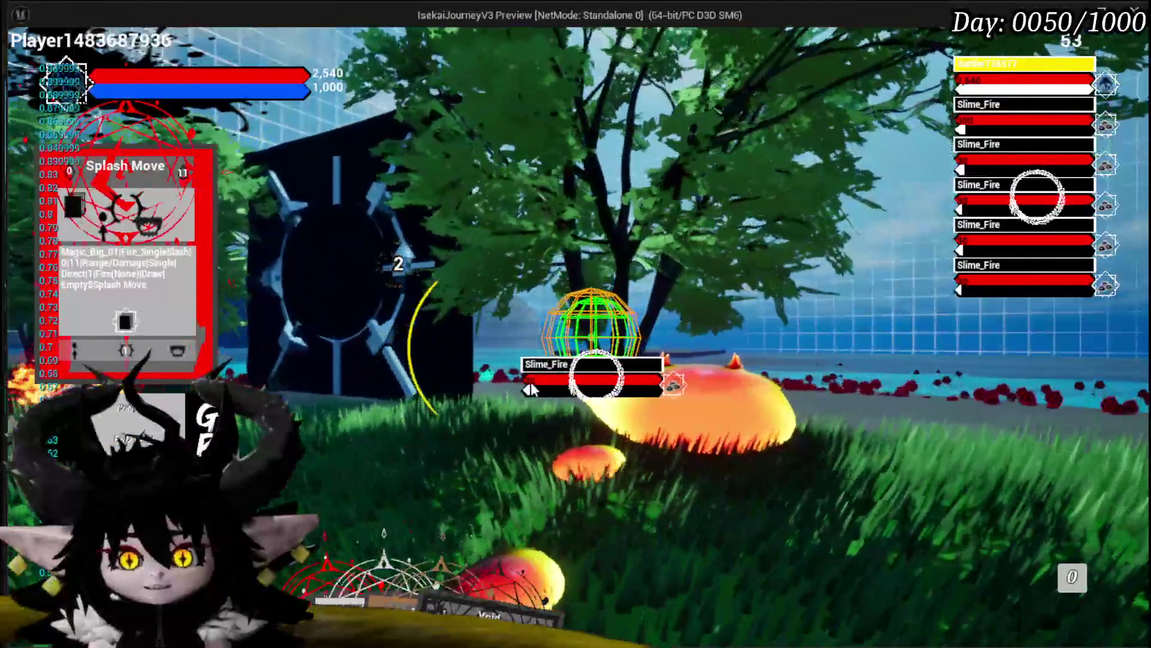
key("alt+Tab")
key("Escape")
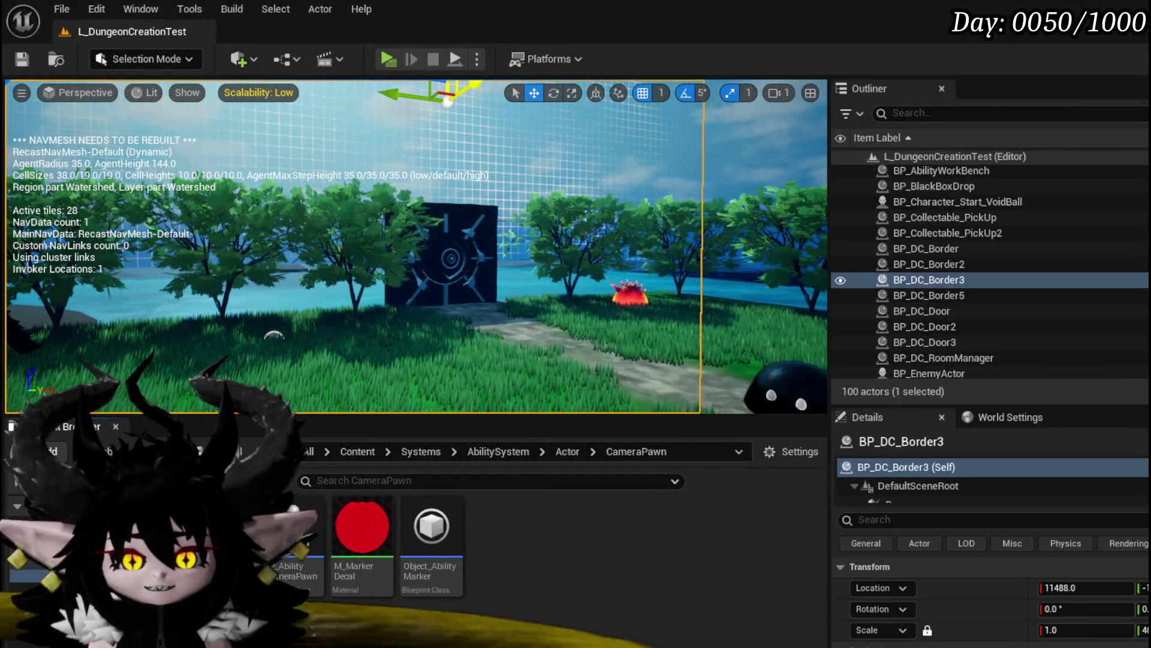
Delete the Fix Mesh Orientation node from MoveCameraTick and save the camera blueprint
key("alt+Tab")
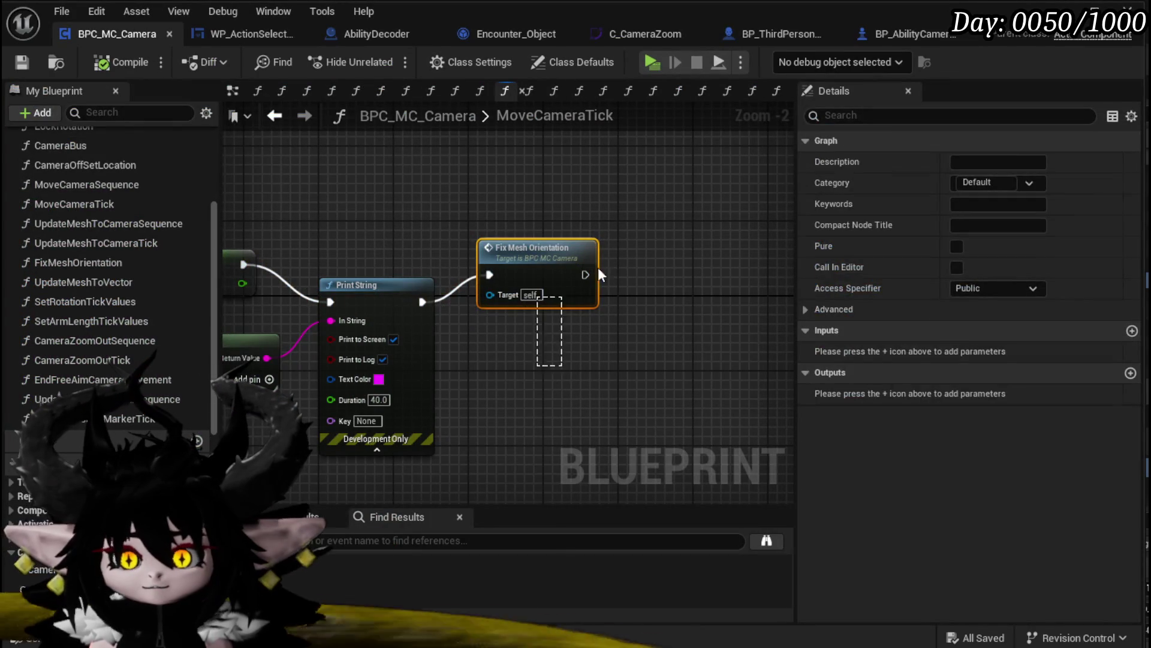
key("Delete")
left_click(21, 63)
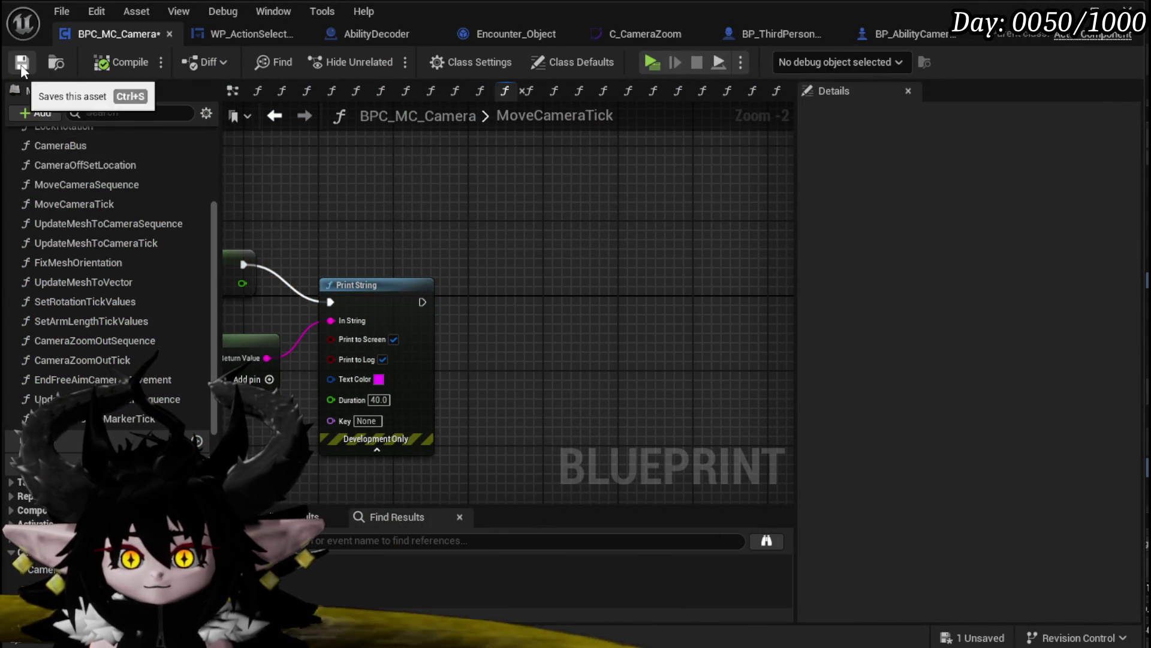
scroll(340, 189, "down", 3)
left_click_drag(339, 189, 723, 217)
left_click_drag(391, 223, 663, 206)
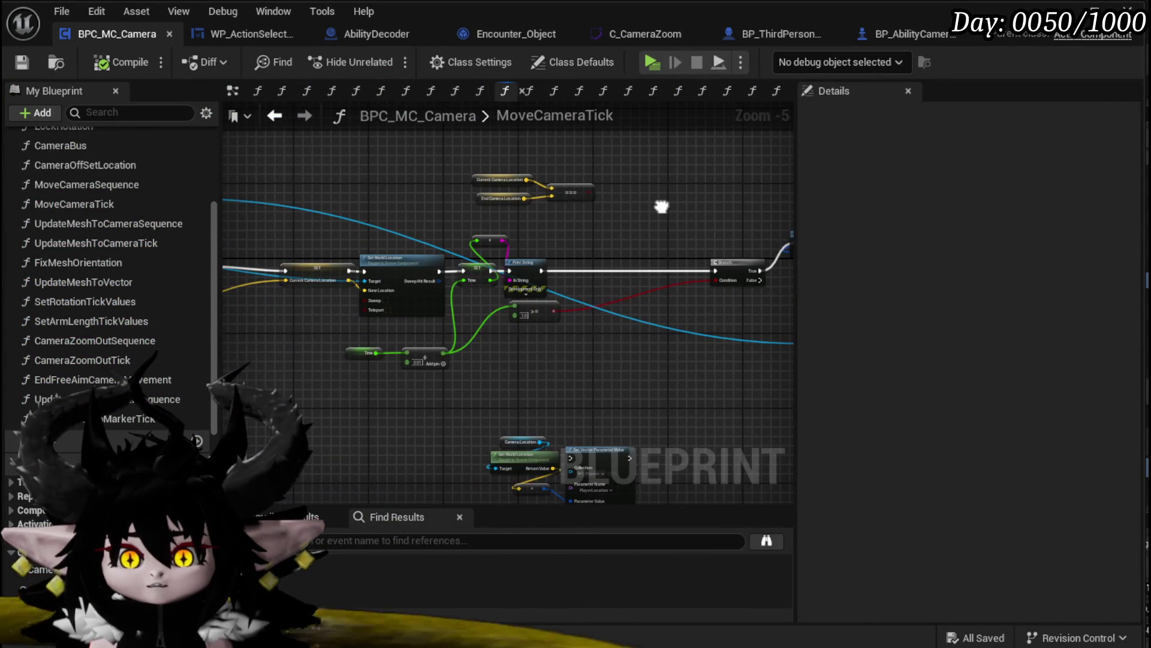
left_click(21, 62)
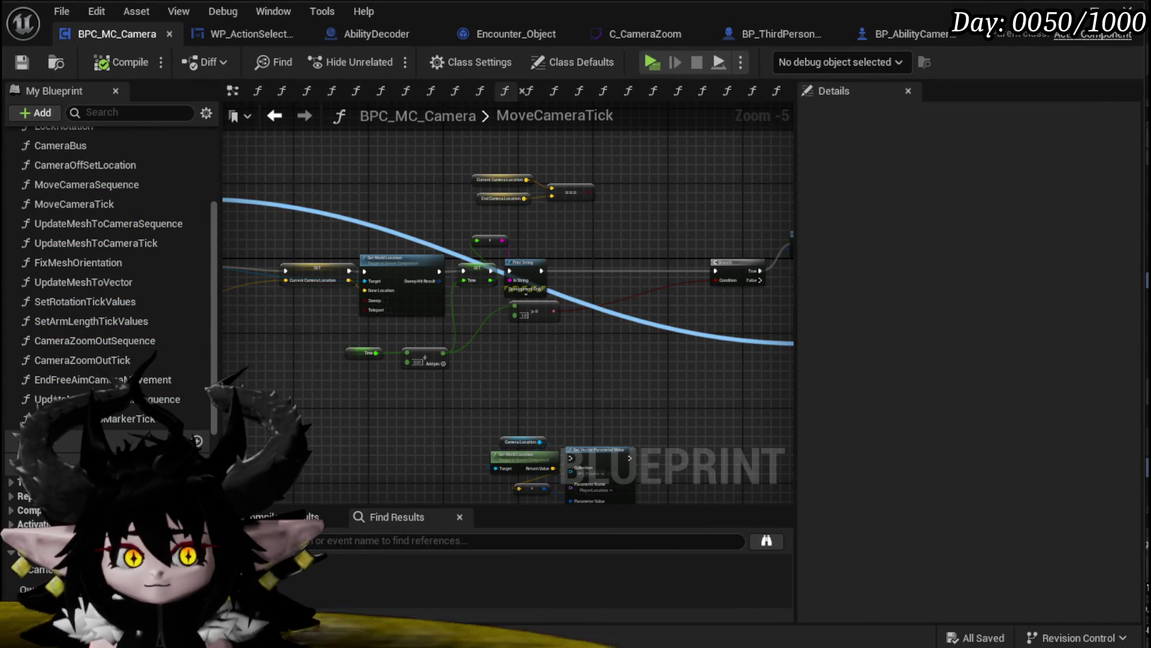
Move the Time, CurveAsset and Get Float Value nodes left to tidy the graph
mouse_move(327, 225)
left_mouse_down()
mouse_move(617, 201)
mouse_move(768, 225)
left_mouse_up()
scroll(339, 228, "up", 1)
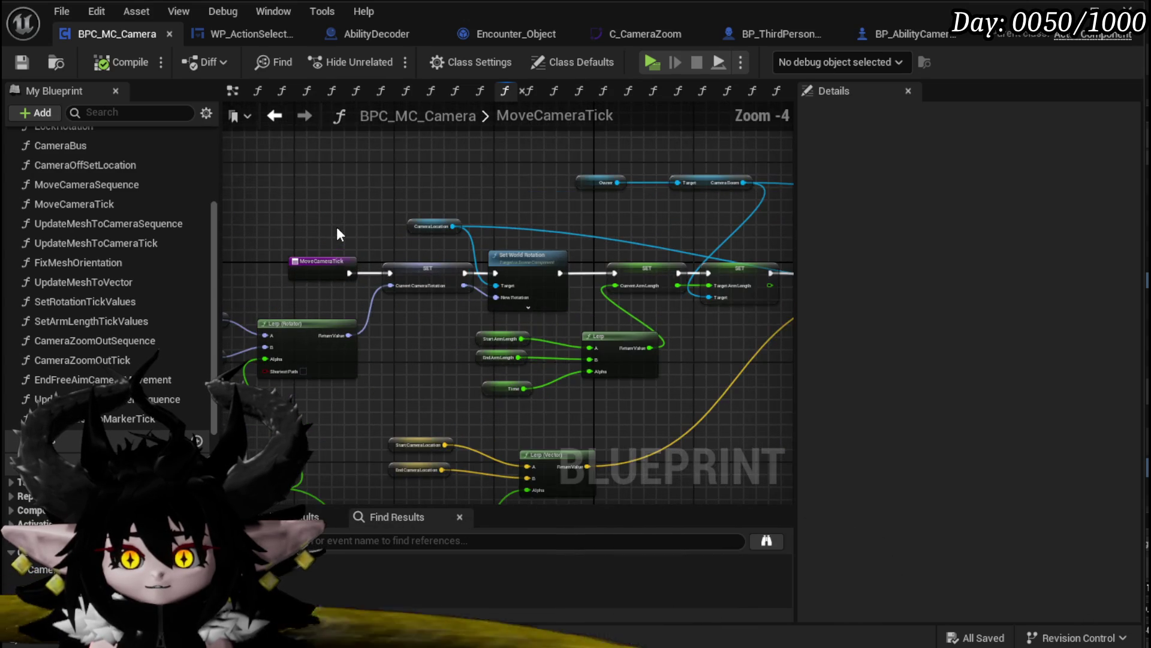
mouse_move(309, 430)
left_mouse_down()
mouse_move(388, 368)
mouse_move(428, 290)
left_mouse_up()
left_click_drag(386, 349, 259, 286)
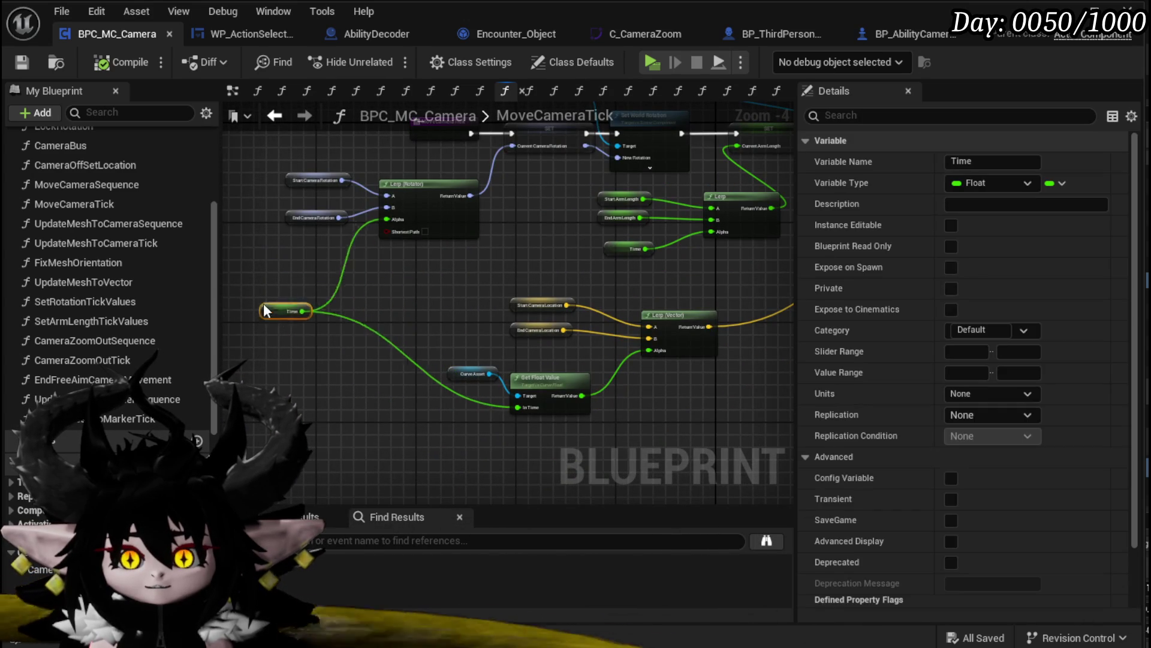
mouse_move(423, 405)
left_mouse_down()
mouse_move(550, 361)
mouse_move(489, 370)
left_mouse_up()
left_click(528, 272)
left_click_drag(529, 272, 462, 319)
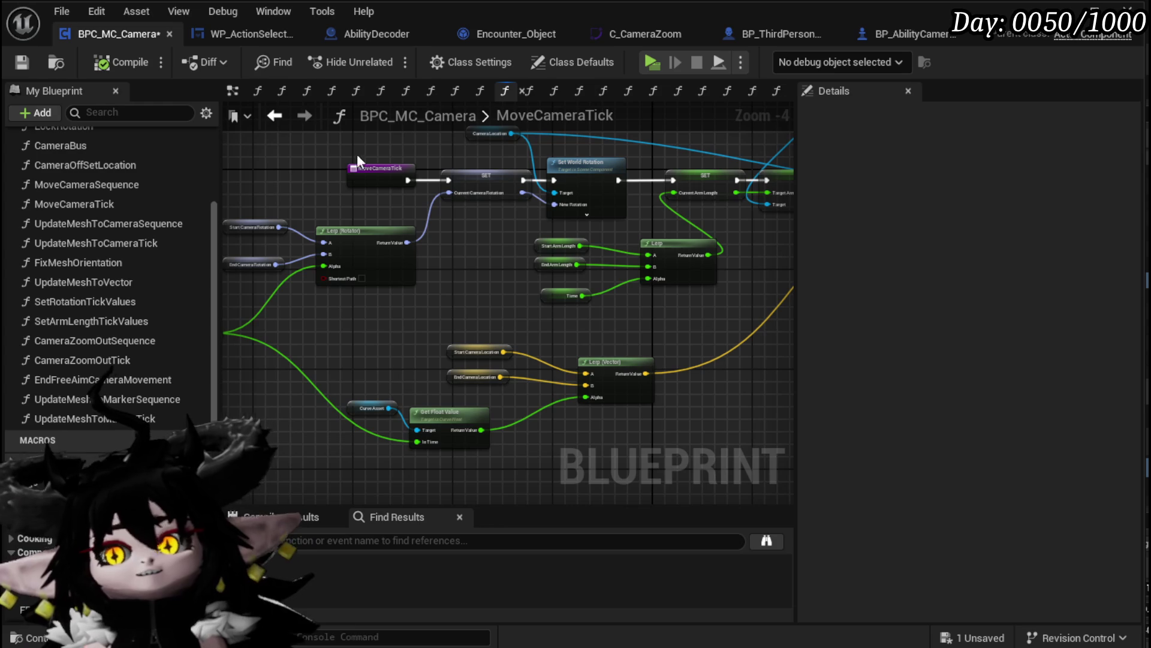
left_click_drag(383, 173, 383, 146)
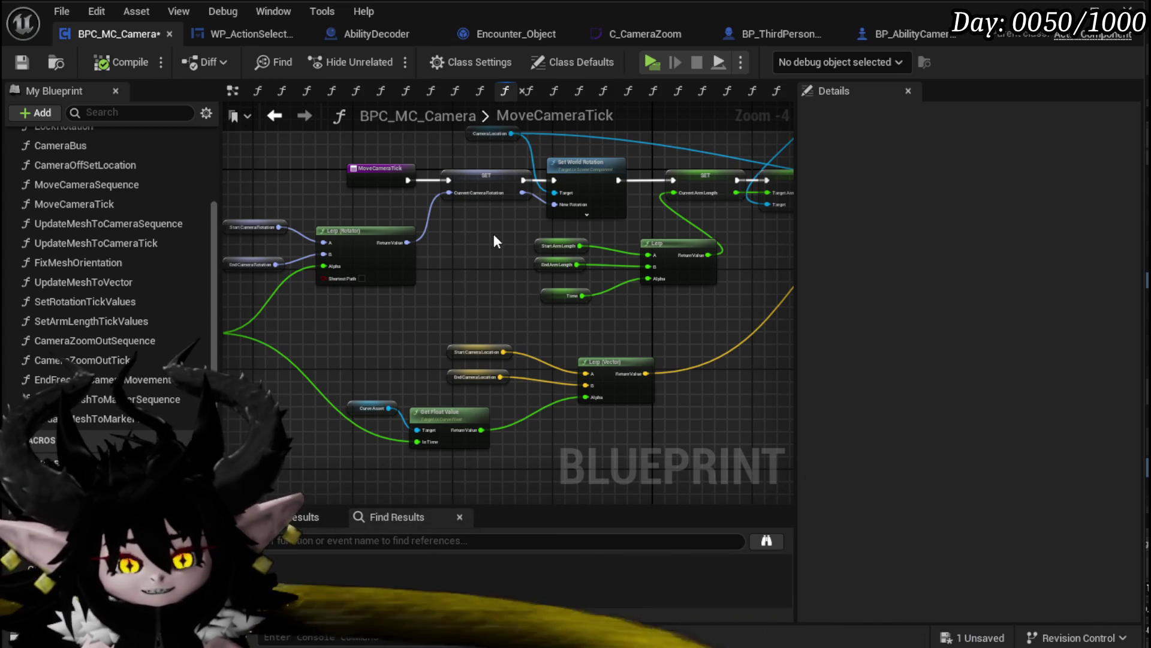
mouse_move(494, 239)
left_mouse_down()
mouse_move(485, 250)
mouse_move(624, 288)
mouse_move(527, 278)
mouse_move(598, 316)
mouse_move(277, 311)
mouse_move(469, 285)
left_mouse_up()
scroll(345, 256, "up", 1)
Wire SET's execution into the Branch node and delete the first Print String debug nodes
left_click_drag(688, 245, 756, 246)
key("Delete")
left_click(342, 195)
key("Delete")
Delete the remaining Append and Print String debug nodes, then compile and save
scroll(342, 197, "down", 2)
left_click_drag(342, 198, 398, 360)
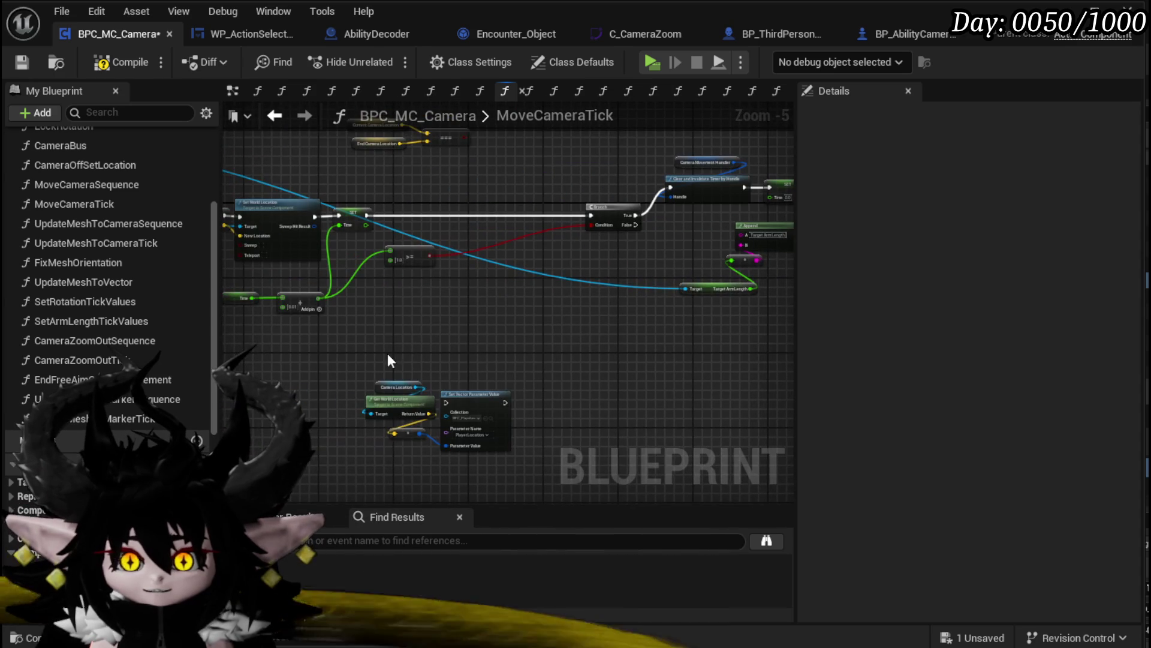
mouse_move(588, 410)
left_mouse_down()
mouse_move(463, 375)
mouse_move(359, 410)
mouse_move(454, 369)
left_mouse_up()
scroll(455, 369, "up", 1)
scroll(454, 362, "up", 1)
left_click_drag(670, 261, 670, 261)
key("Delete")
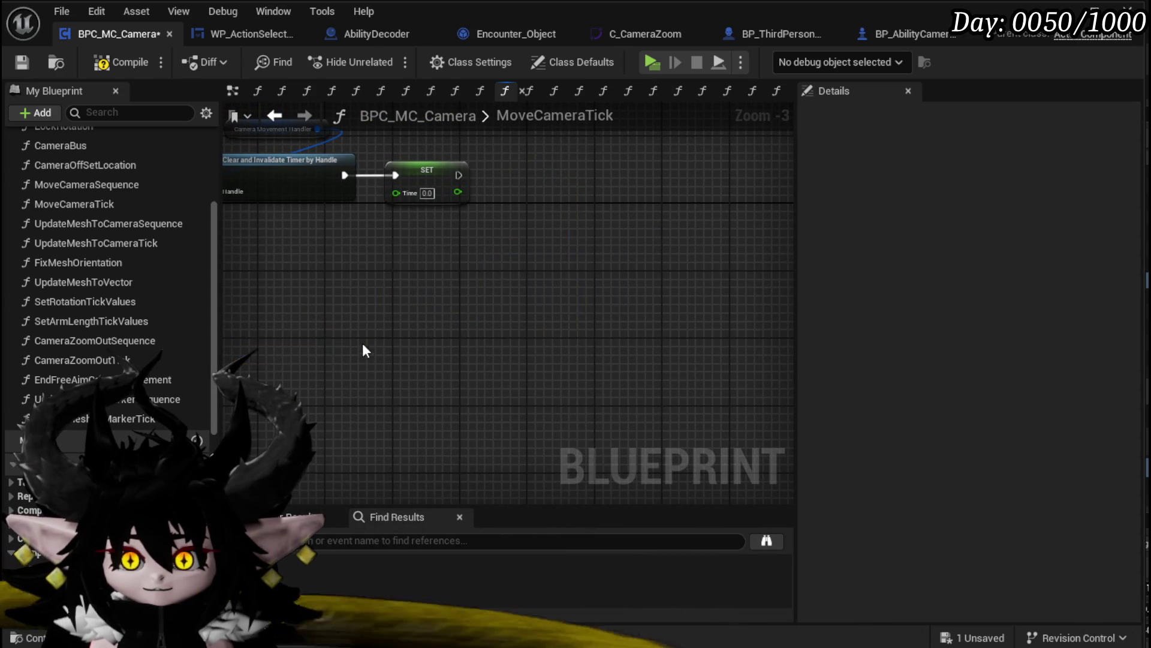
scroll(360, 352, "down", 2)
mouse_move(722, 342)
left_mouse_down()
mouse_move(526, 370)
mouse_move(668, 372)
left_mouse_up()
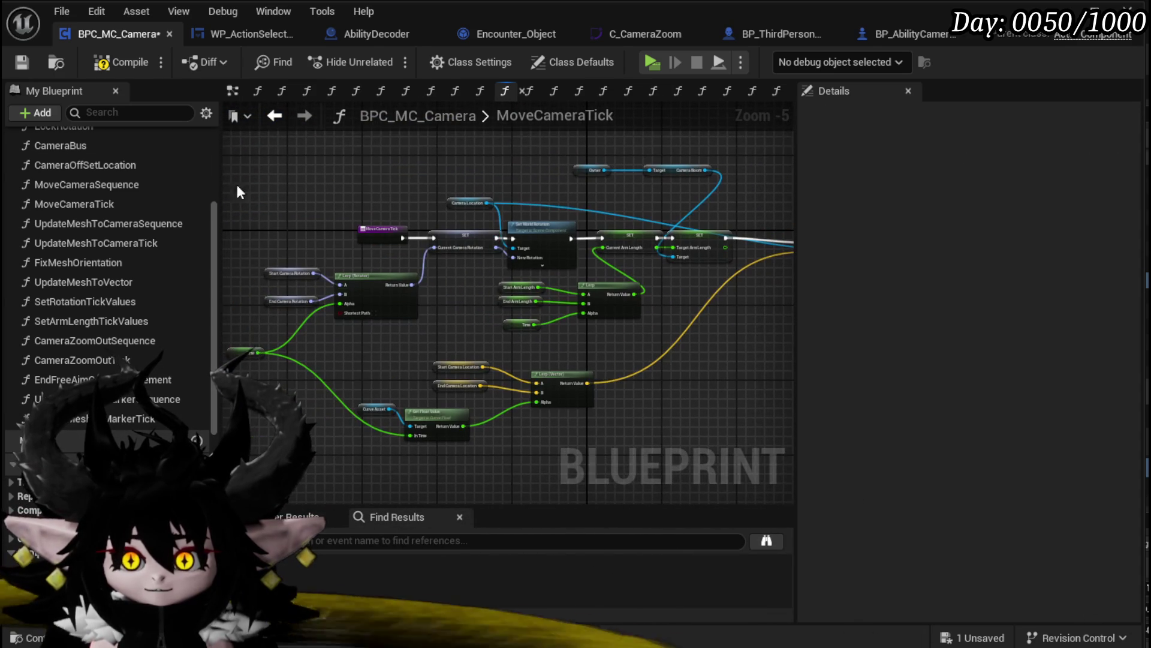
left_click(16, 63)
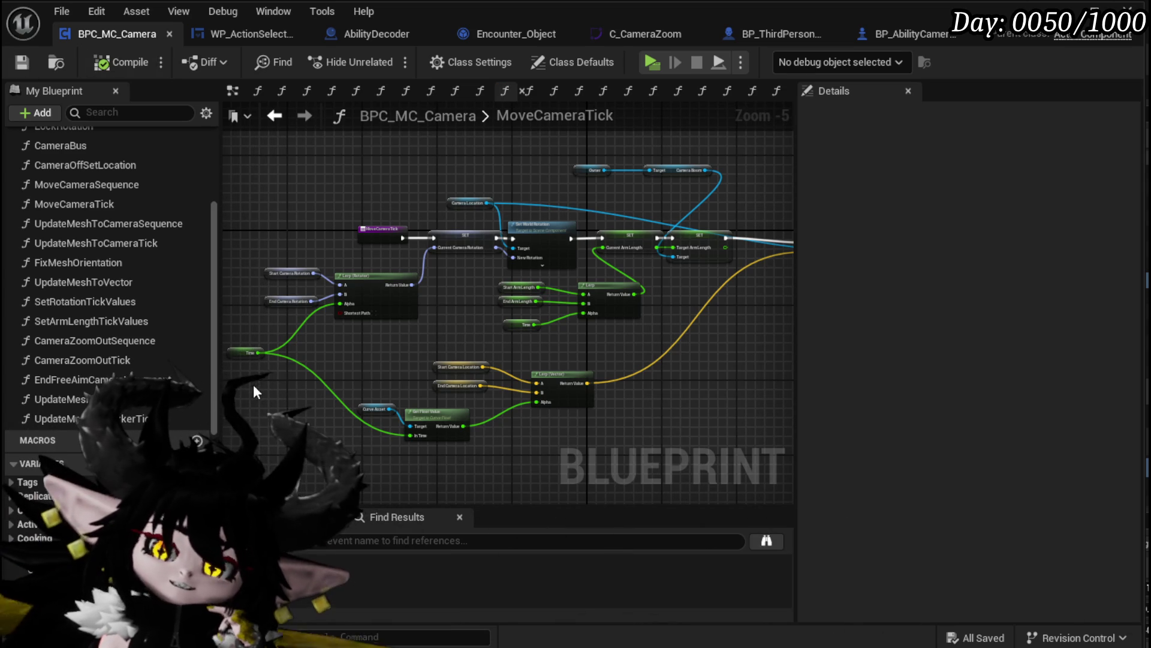
double_click(132, 416)
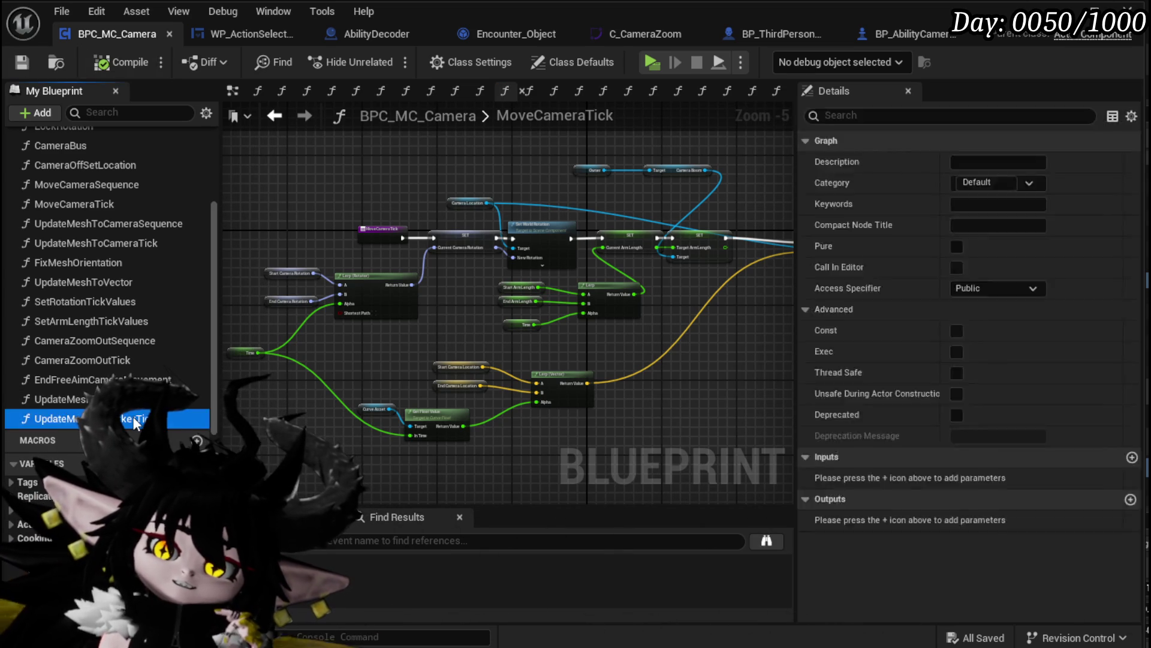
Delete the Print String debug node from UpdateMeshToMarkerTick and save
scroll(703, 370, "down", 2)
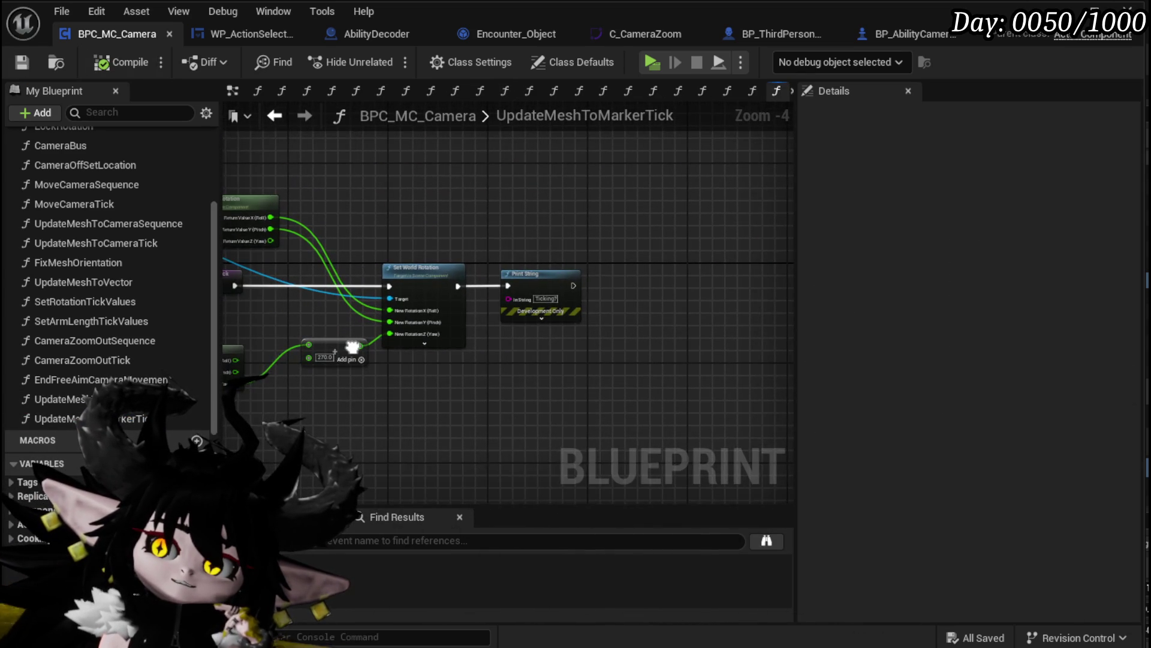
scroll(358, 348, "up", 2)
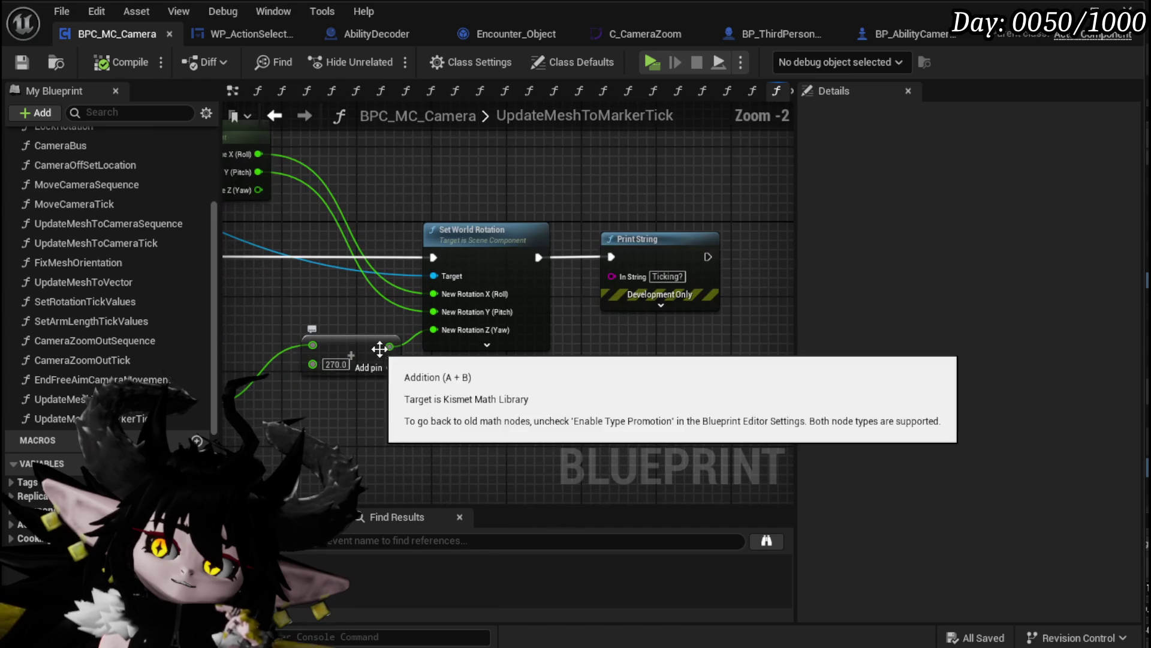
mouse_move(573, 381)
left_mouse_down()
mouse_move(852, 396)
mouse_move(337, 382)
mouse_move(478, 391)
mouse_move(677, 255)
mouse_move(663, 262)
left_mouse_up()
key("Delete")
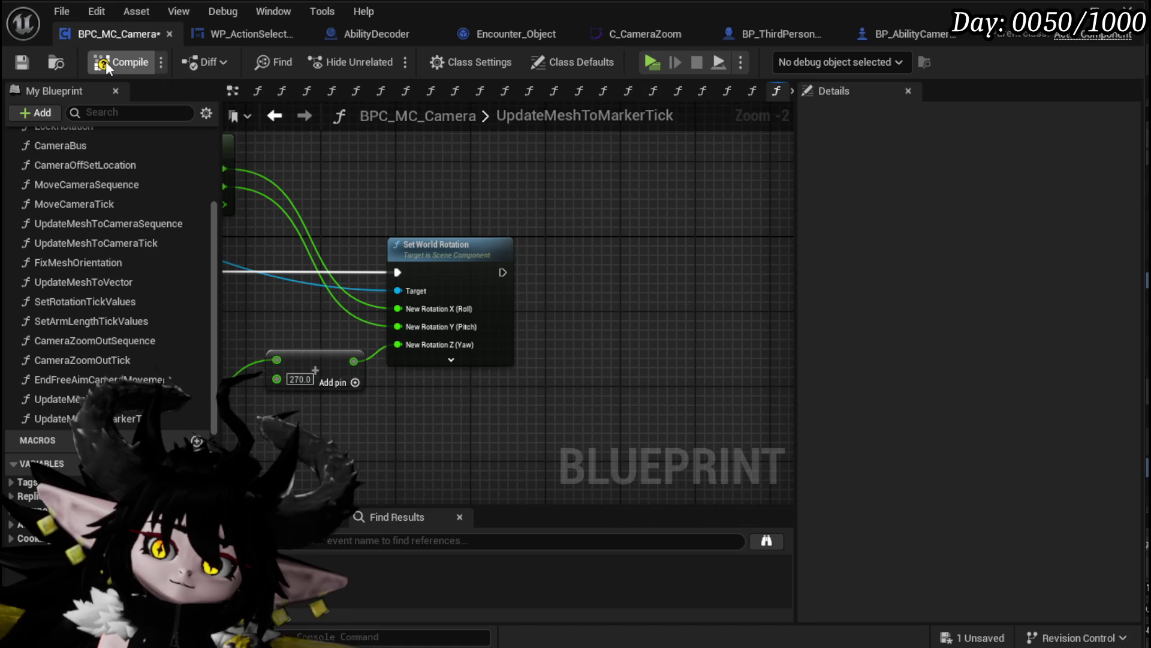
left_click(26, 66)
Move the Mesh getter beside the Owner node
left_click_drag(361, 251, 823, 222)
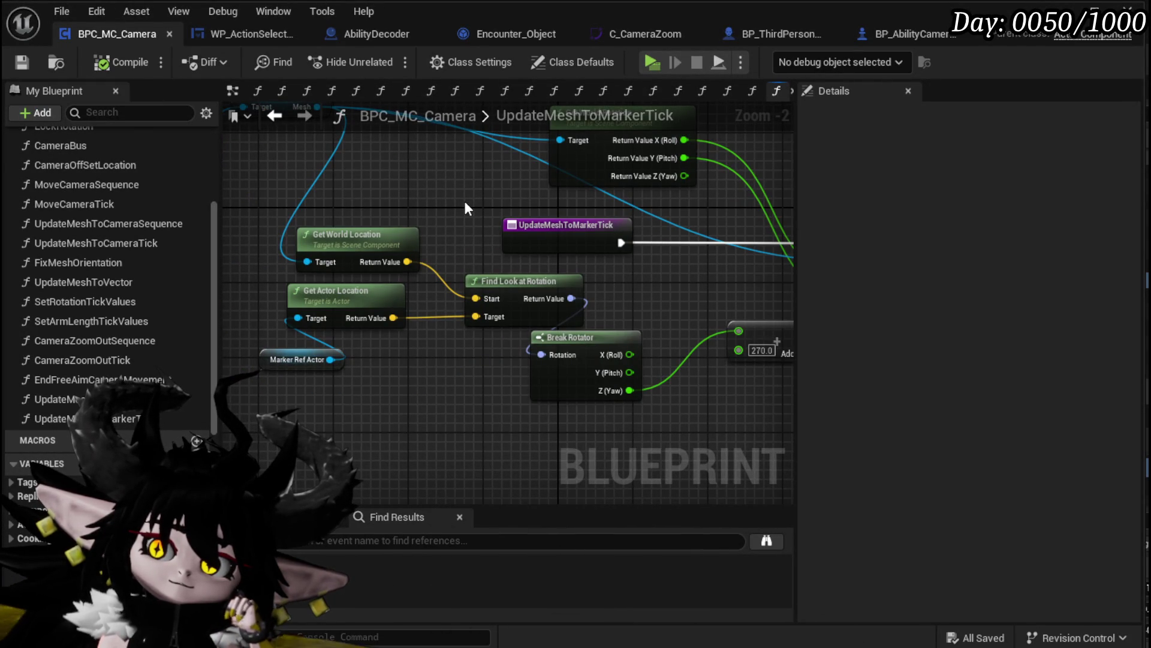
scroll(468, 208, "down", 2)
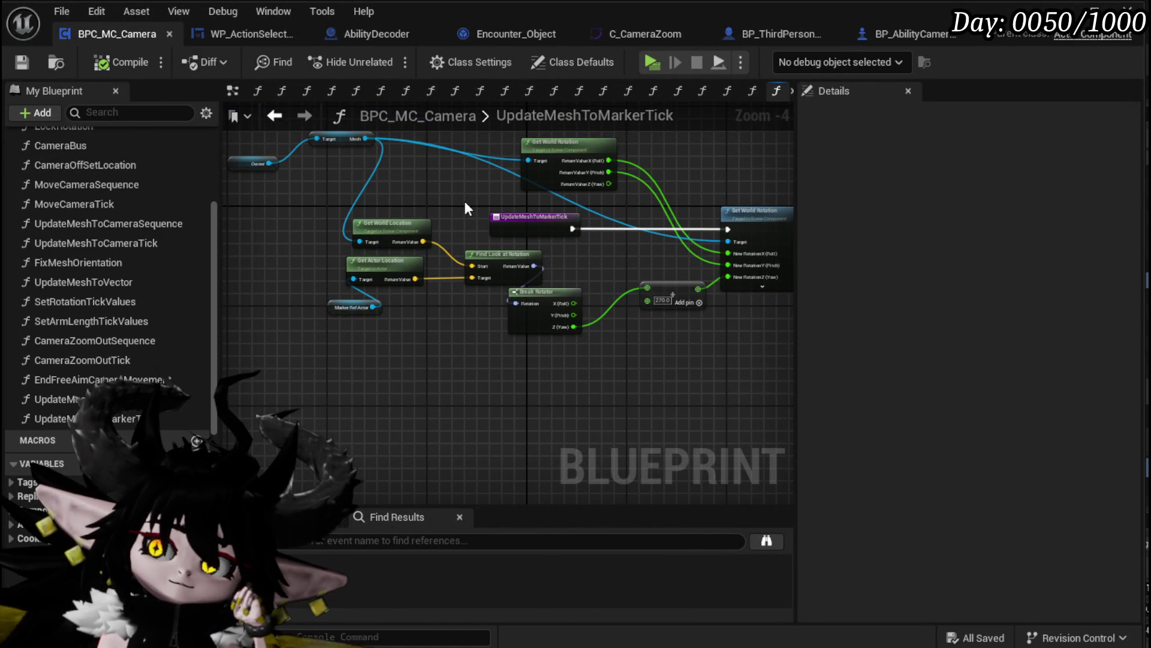
mouse_move(342, 137)
left_mouse_down()
mouse_move(312, 168)
mouse_move(318, 160)
mouse_move(268, 168)
left_mouse_up()
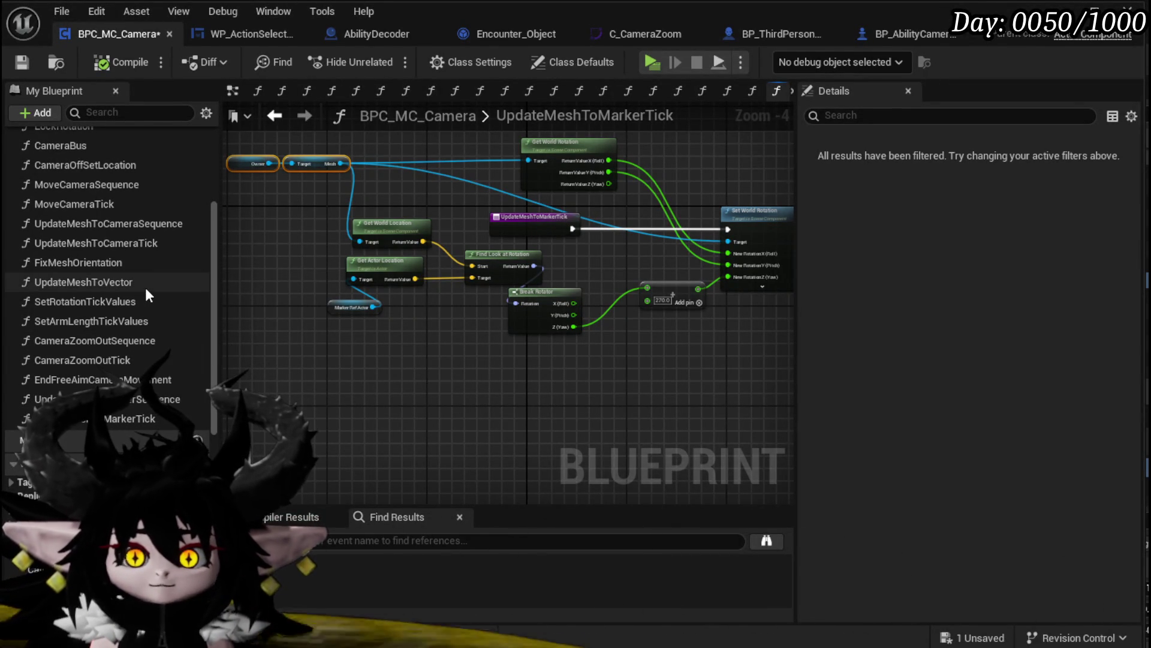
scroll(146, 290, "up", 3)
Add a new function named FixMeshOrientationFromMarker
scroll(145, 286, "up", 1)
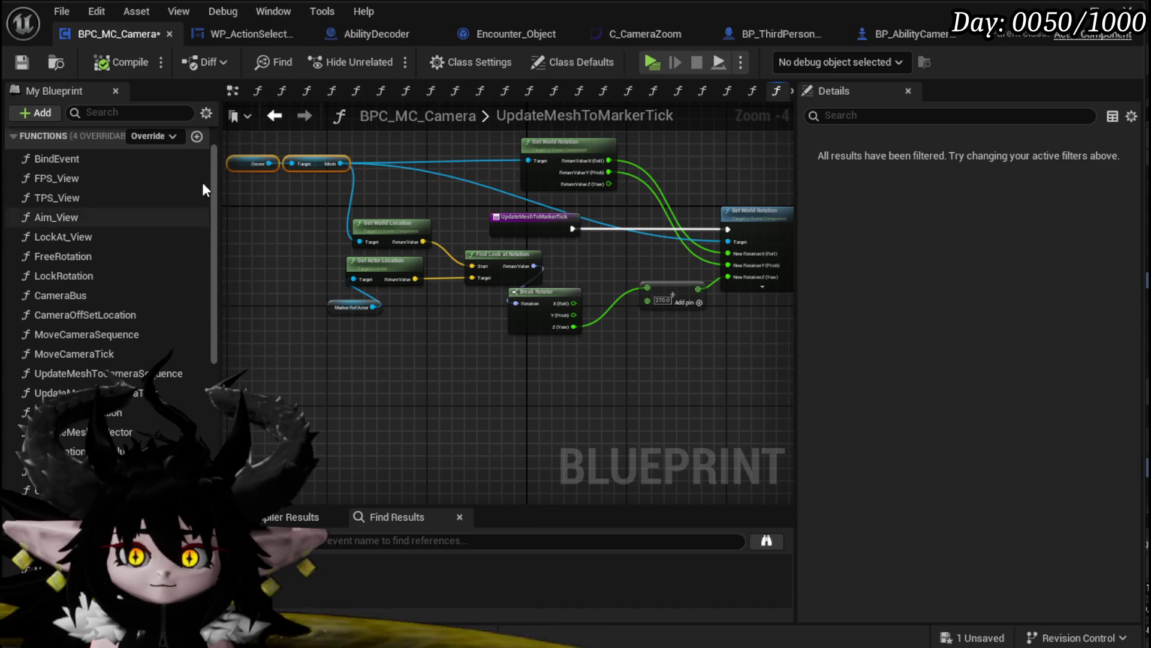
left_click(197, 138)
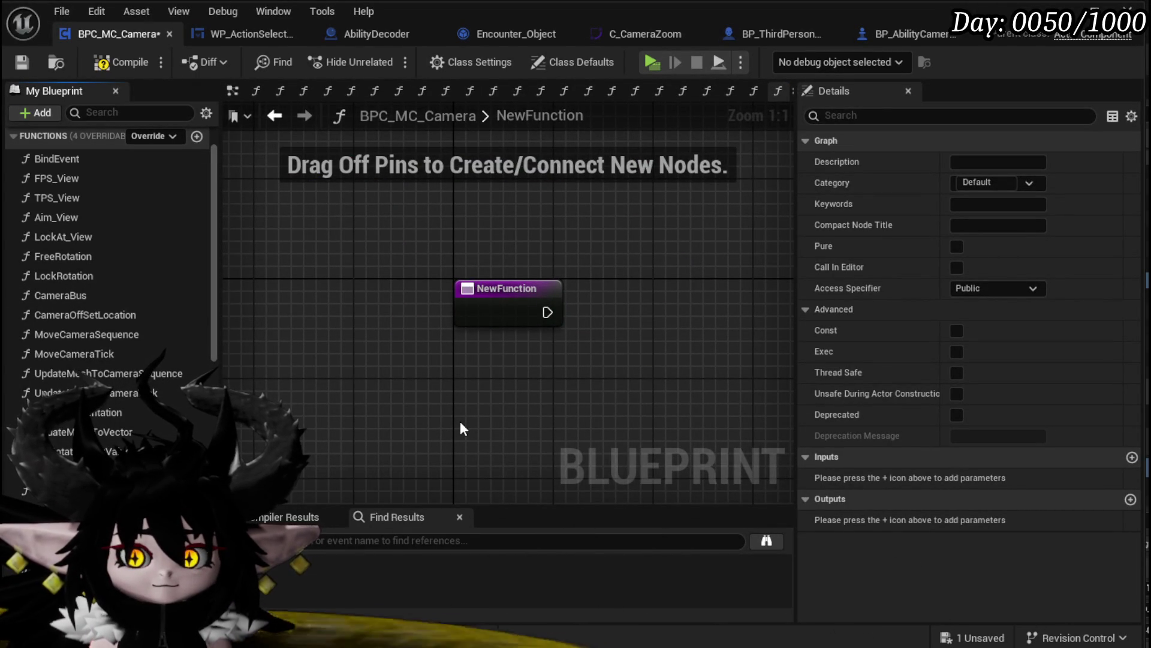
key("Return")
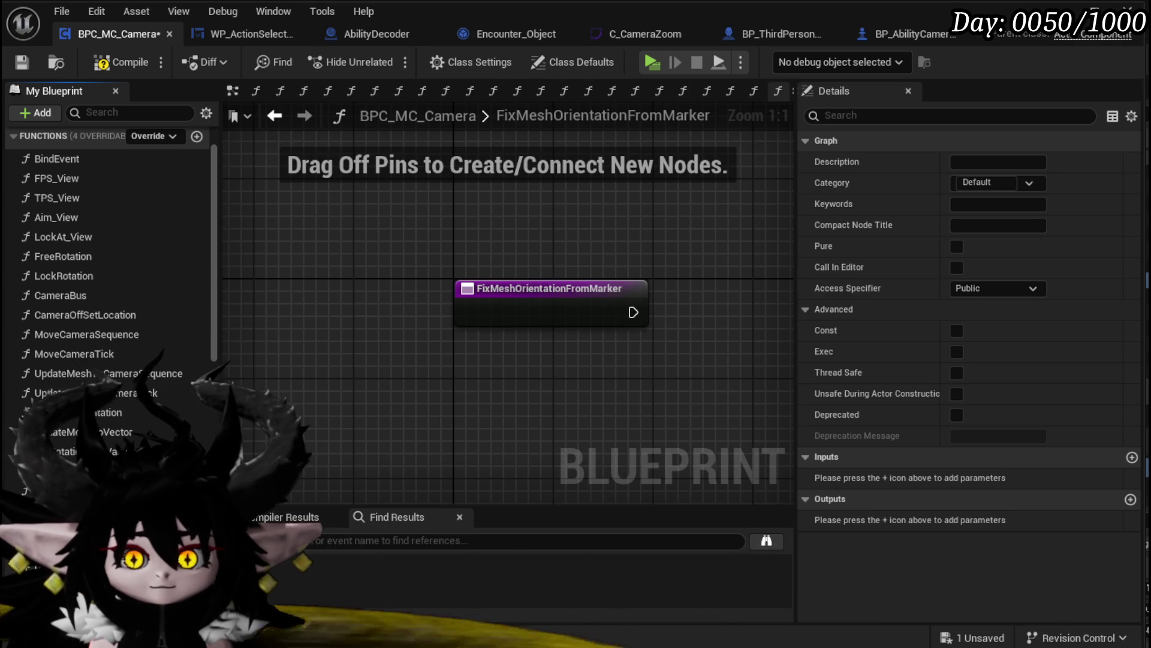
Select and copy UpdateMeshToMarkerTick's Owner, Mesh, Get World Rotation, Break Rotator, 270 addition and Set World Rotation nodes
double_click(90, 393)
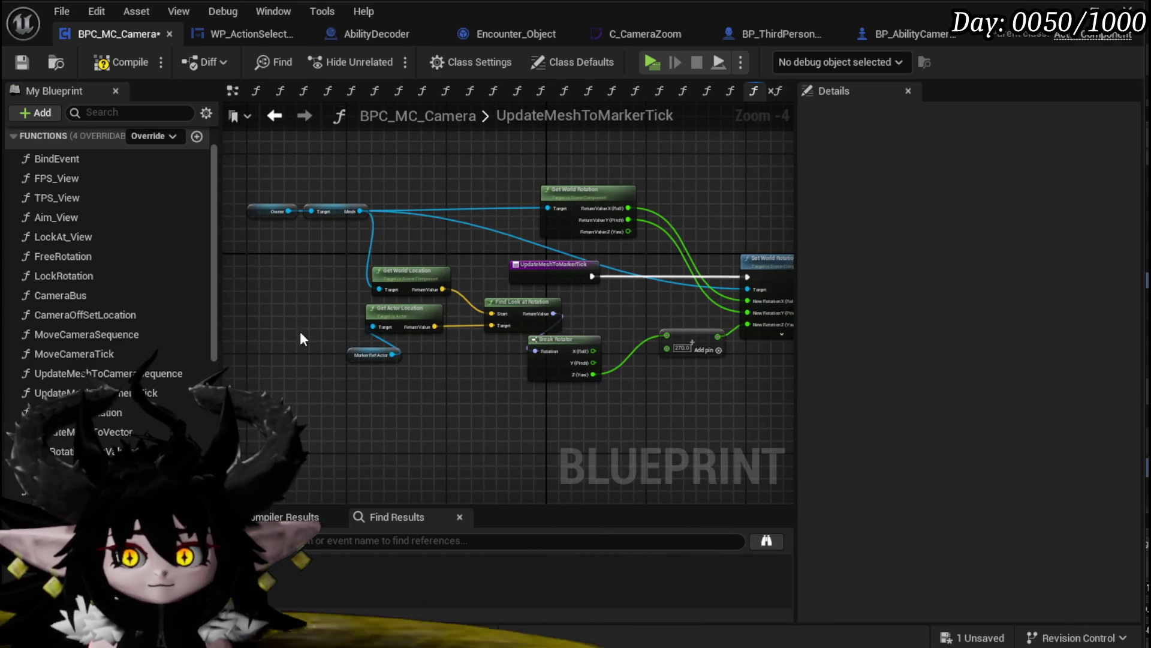
mouse_move(255, 235)
left_mouse_down()
mouse_move(402, 178)
mouse_move(541, 234)
left_mouse_up()
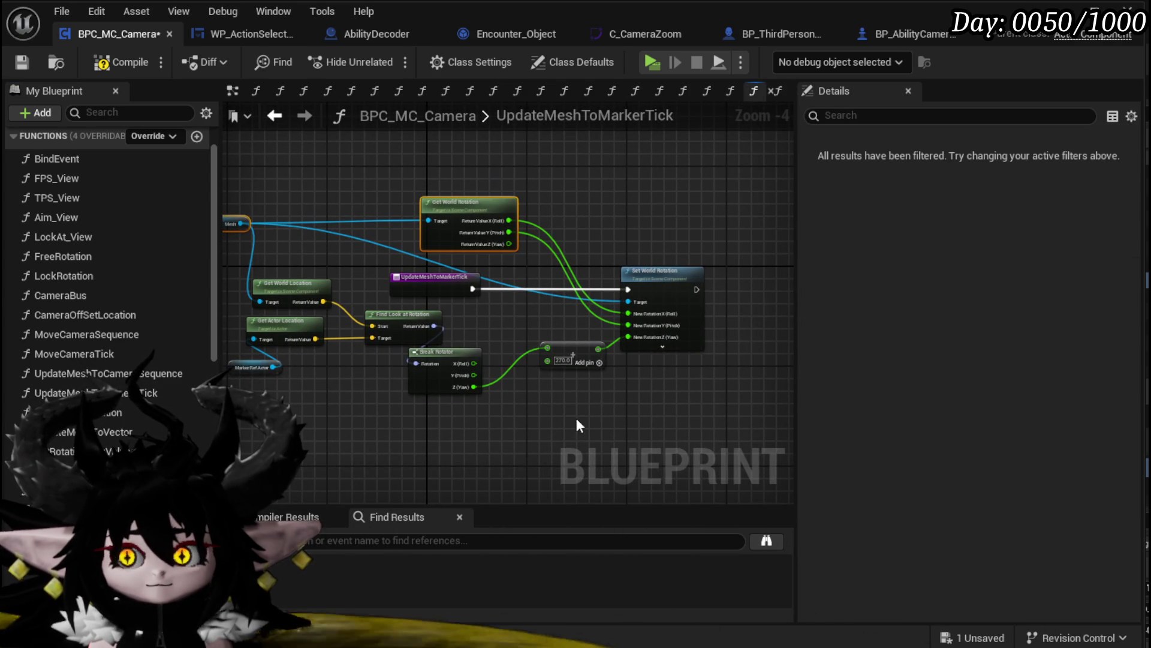
left_click_drag(556, 406, 613, 382)
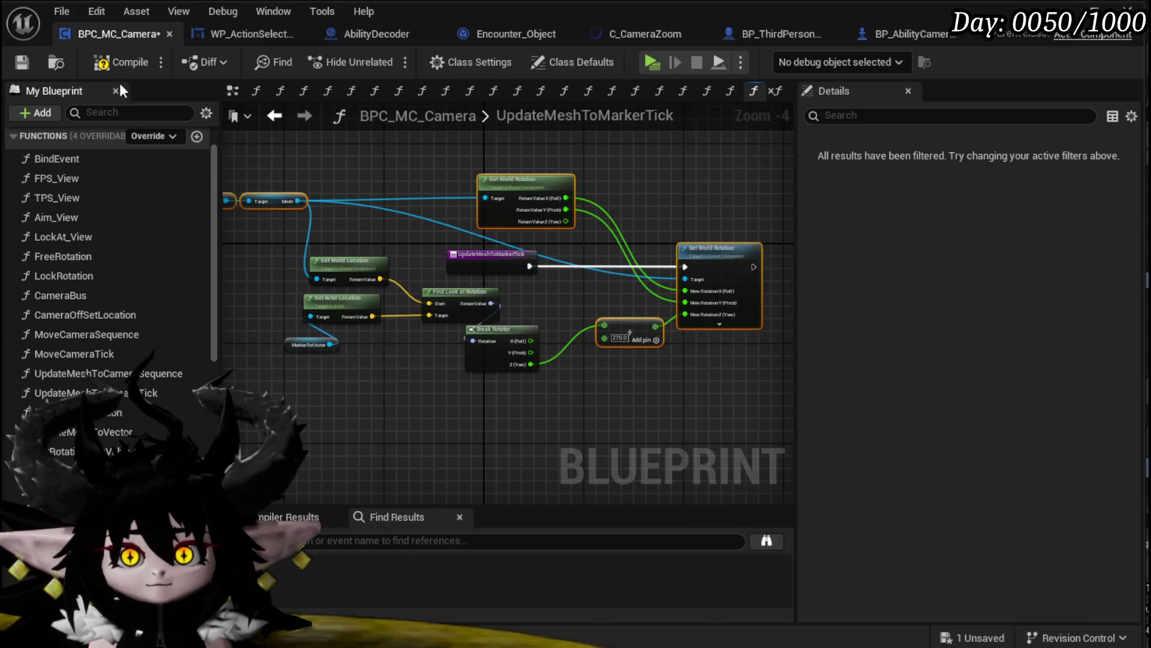
scroll(414, 282, "up", 2)
scroll(391, 263, "down", 1)
mouse_move(391, 264)
left_mouse_down()
mouse_move(486, 254)
mouse_move(561, 317)
left_mouse_up()
mouse_move(558, 175)
left_mouse_down()
mouse_move(319, 183)
mouse_move(528, 189)
mouse_move(342, 185)
mouse_move(462, 193)
mouse_move(547, 219)
mouse_move(345, 204)
left_mouse_up()
scroll(527, 189, "down", 1)
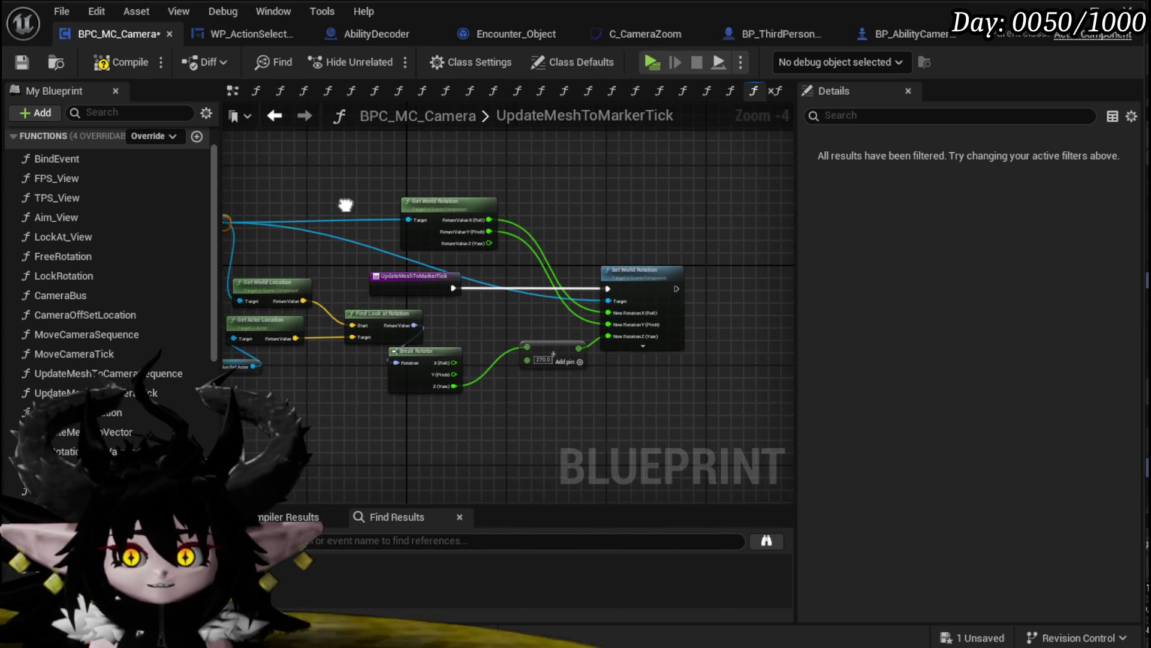
left_click_drag(541, 201, 482, 183)
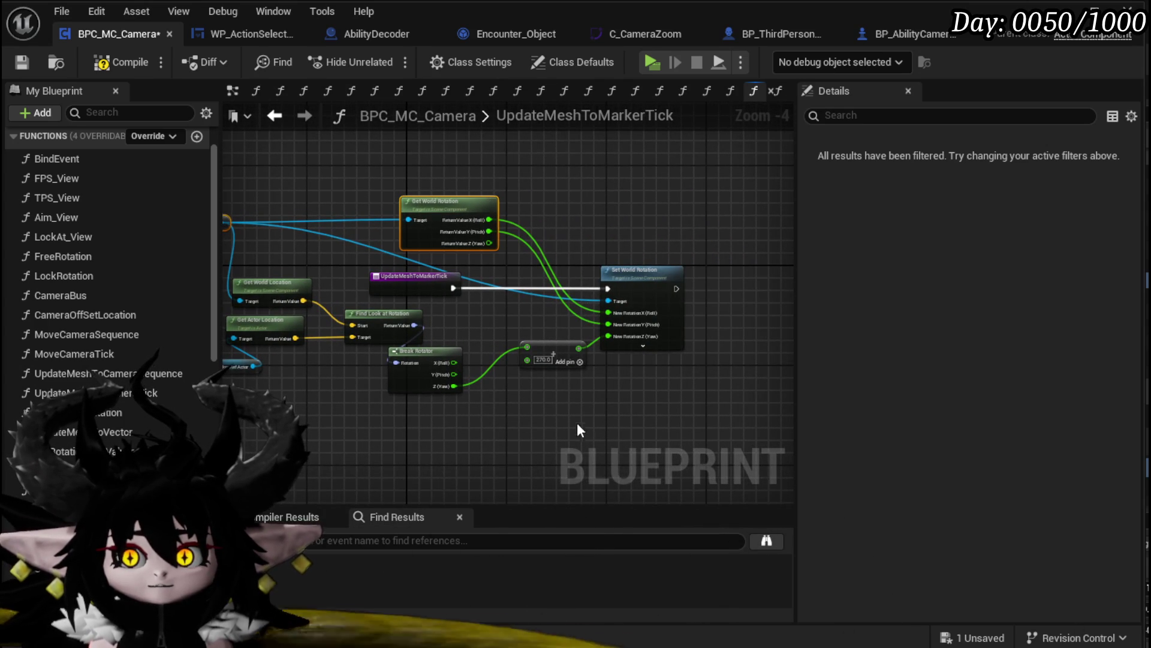
left_click_drag(598, 419, 723, 328)
left_click_drag(615, 336, 420, 440)
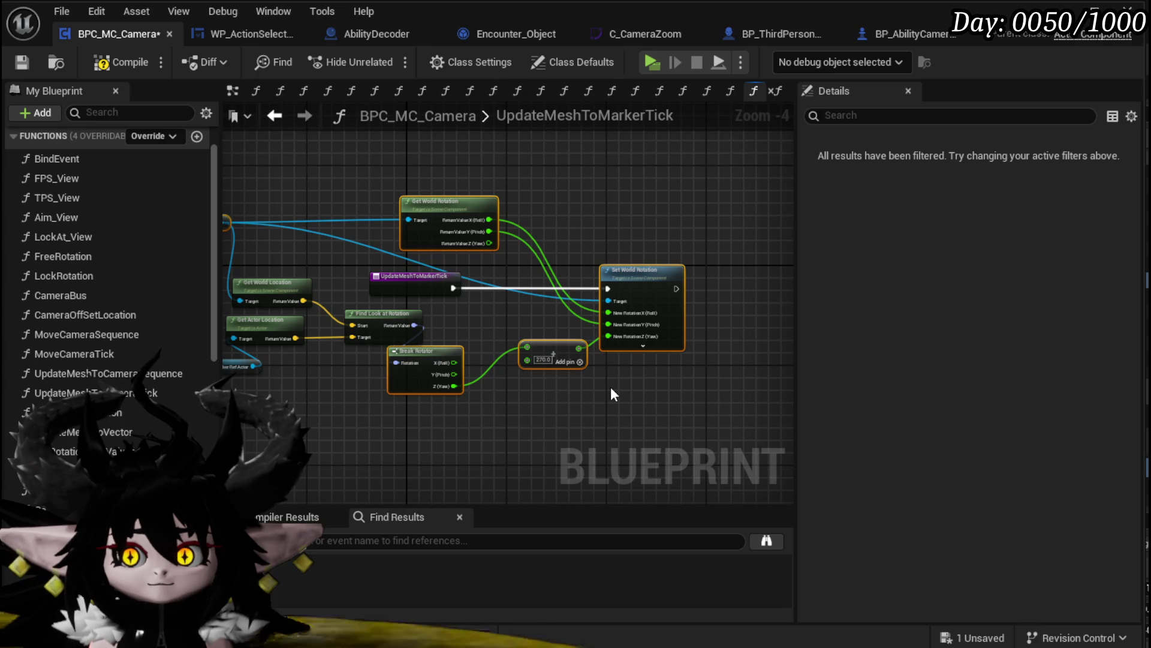
left_click_drag(397, 409, 478, 404)
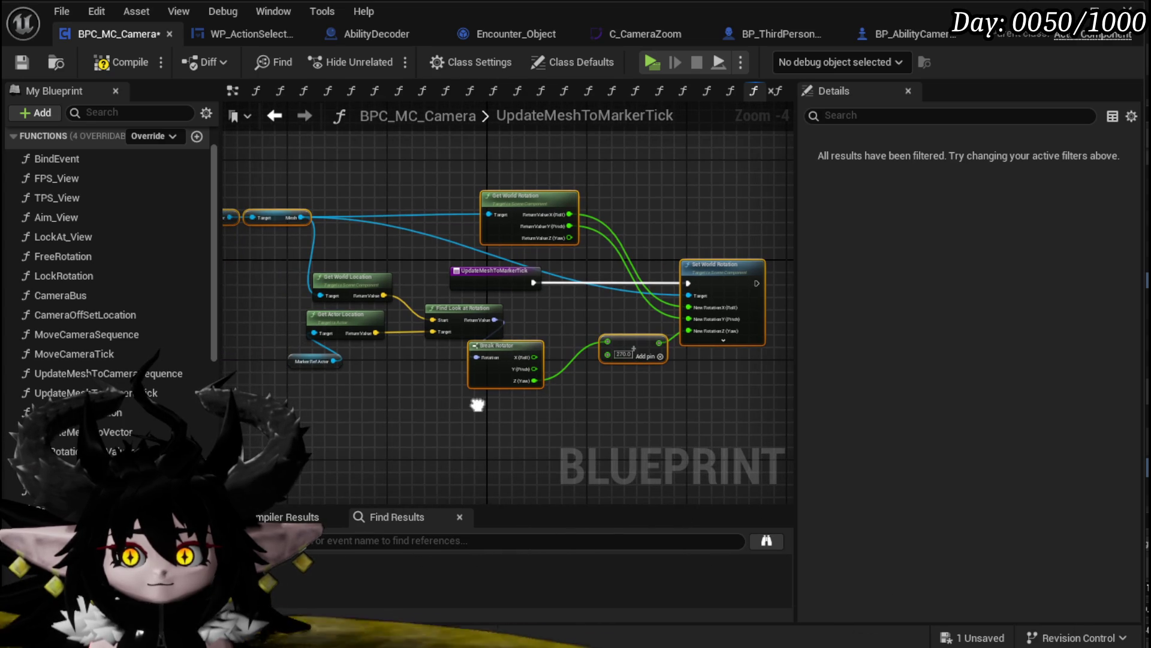
scroll(108, 269, "down", 4)
key("Return")
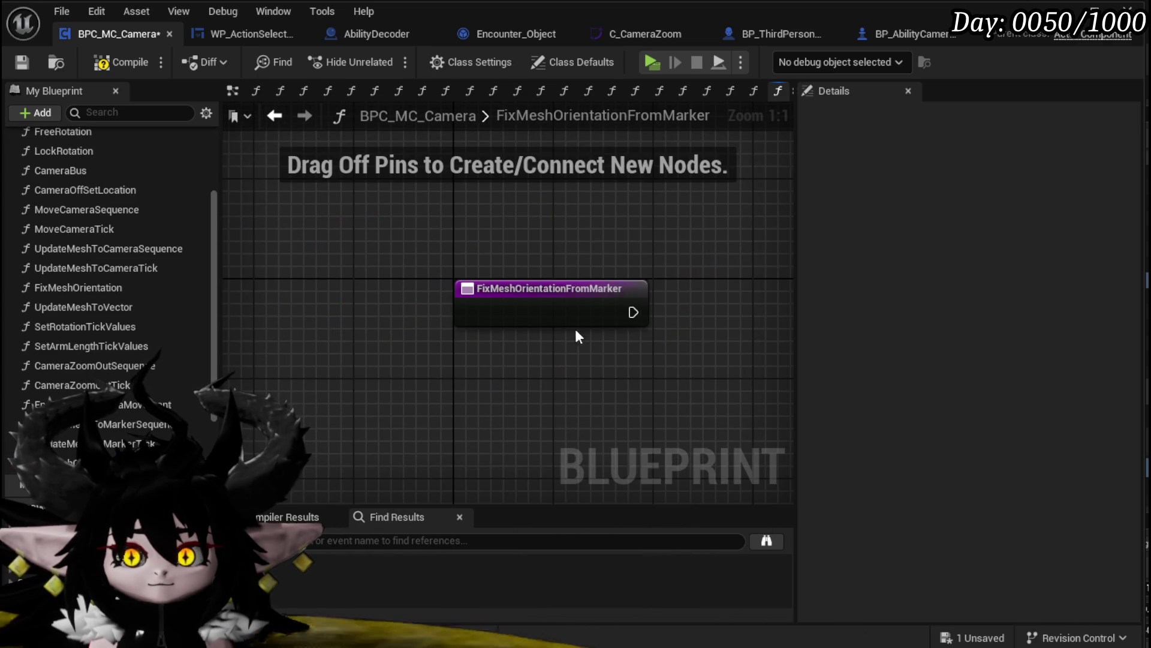
Paste the rotation nodes and feed the Owner's Get Actor Rotation into Break Rotator
key("ctrl+v")
scroll(533, 310, "up", 2)
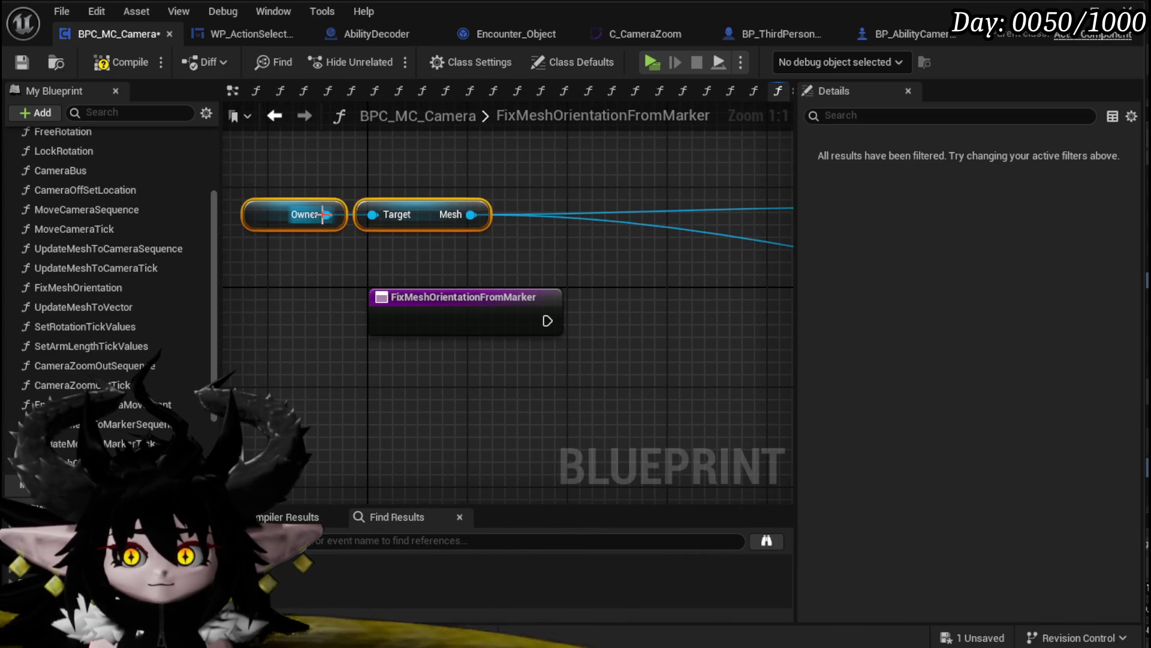
left_click_drag(324, 214, 248, 296)
type("get actor r")
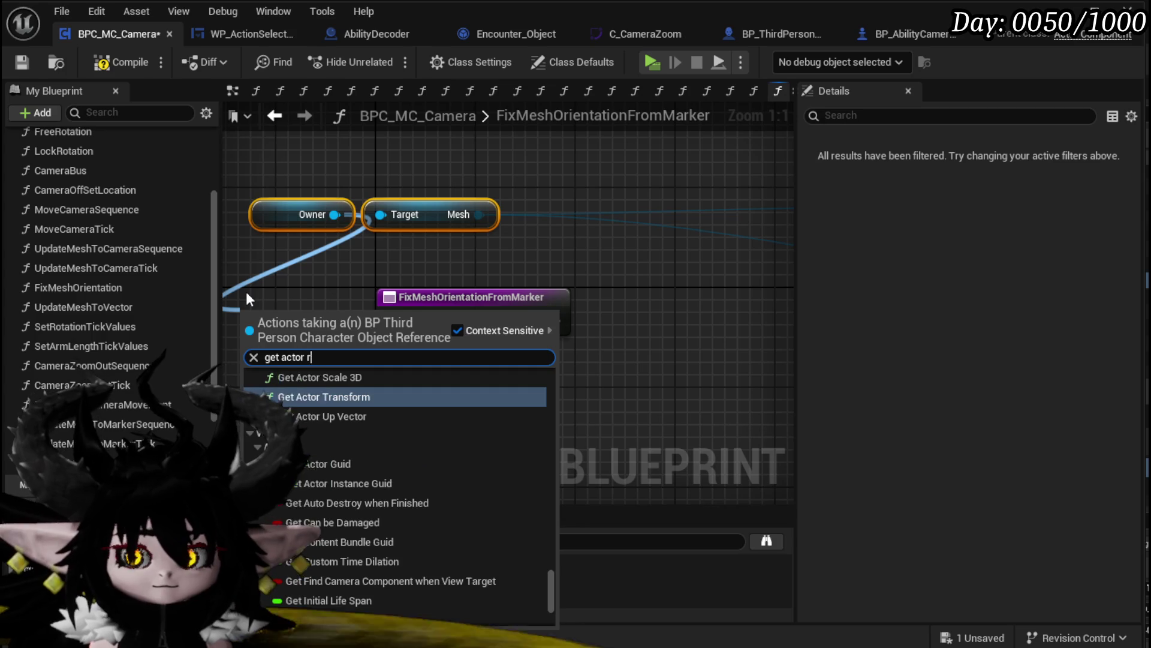
type("otation")
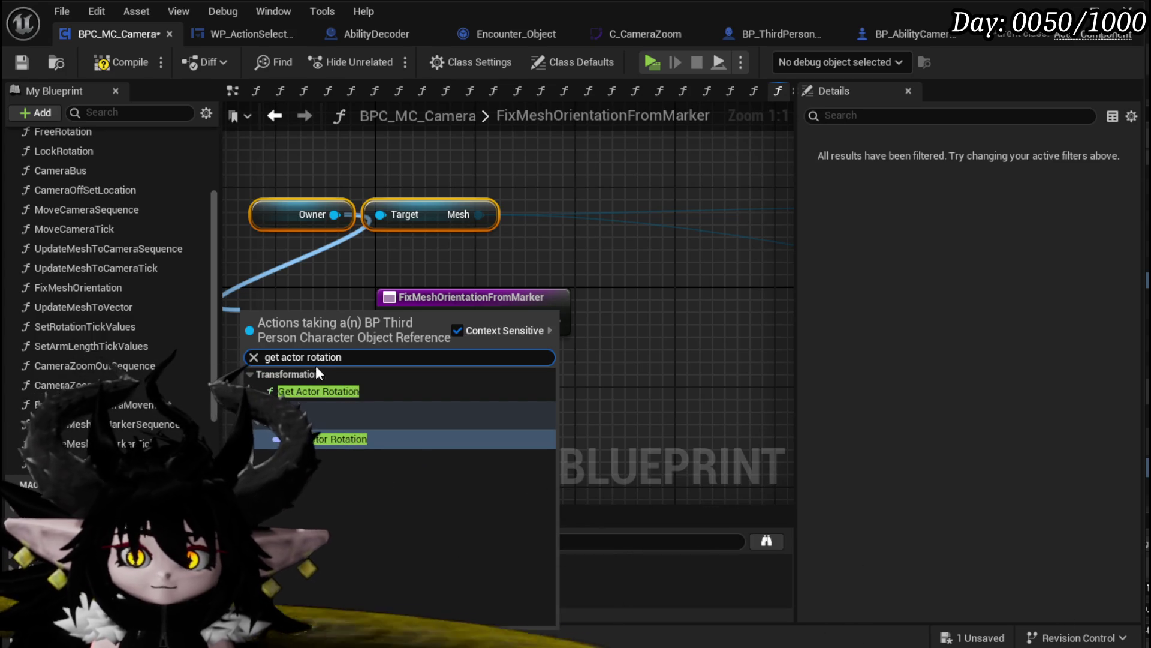
left_click(318, 391)
scroll(334, 329, "down", 5)
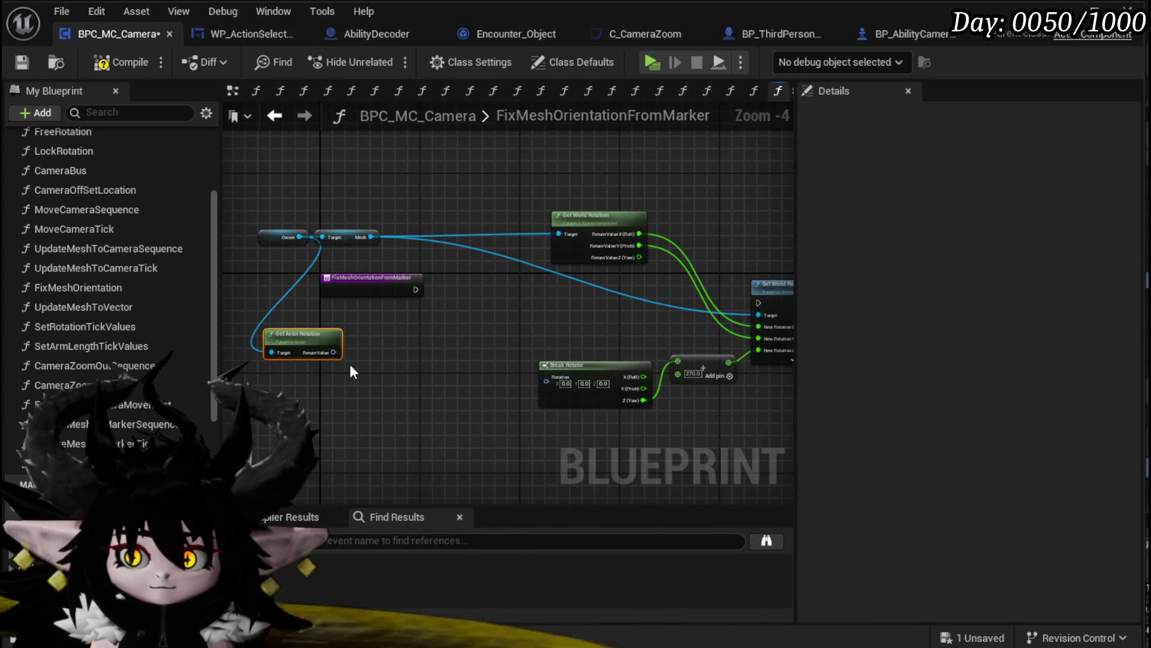
left_click_drag(333, 352, 561, 384)
Reposition the function entry node, then compile and save the blueprint
mouse_move(418, 285)
left_mouse_down()
mouse_move(700, 303)
mouse_move(391, 296)
mouse_move(757, 302)
left_mouse_up()
left_click(430, 276)
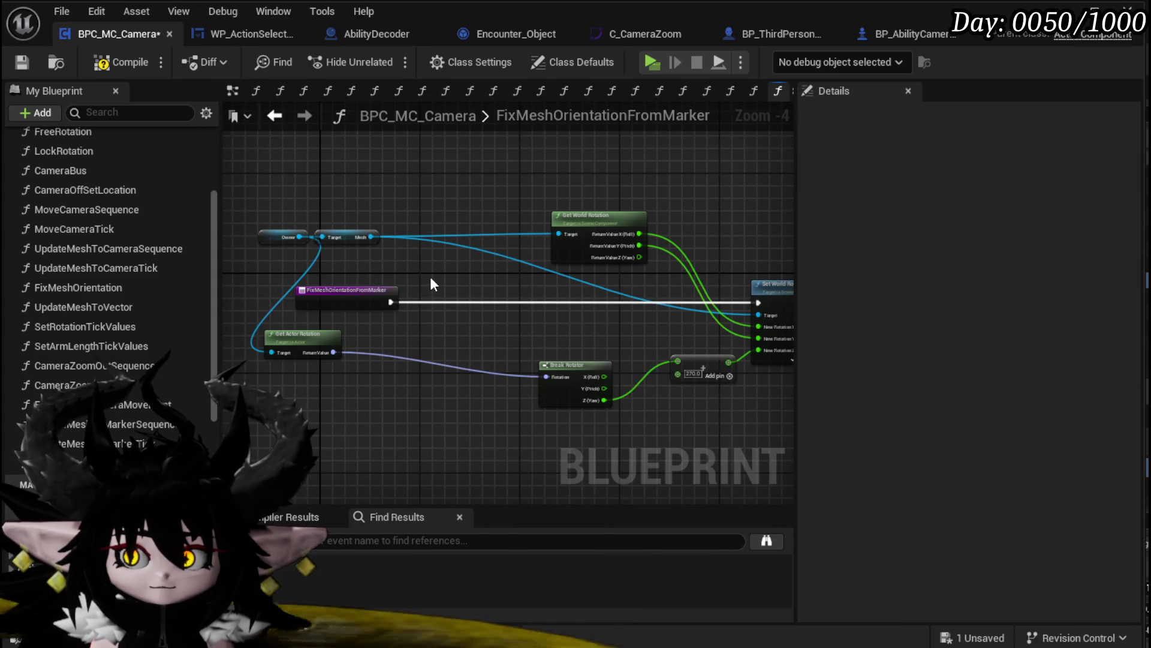
left_click_drag(332, 288, 320, 282)
left_click(519, 261)
left_click(116, 63)
left_click(23, 62)
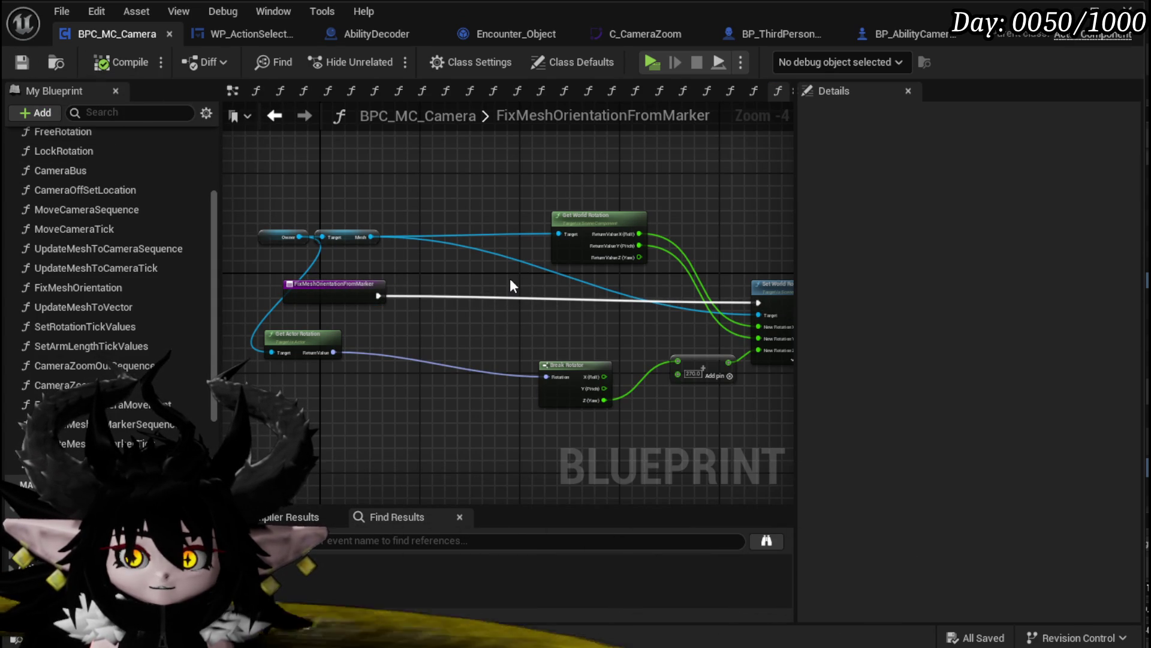
Settle the Get Actor Rotation node into place and save the blueprint again
left_click_drag(314, 342, 346, 335)
left_click_drag(415, 327, 422, 333)
left_click(570, 340)
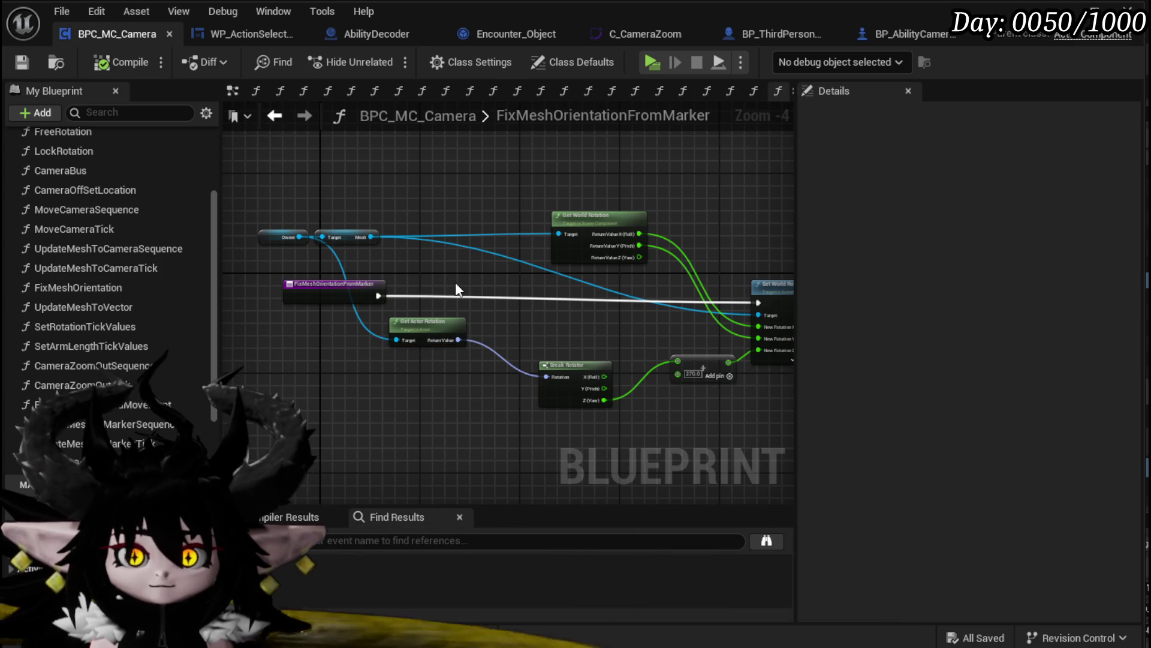
left_click_drag(256, 258, 331, 239)
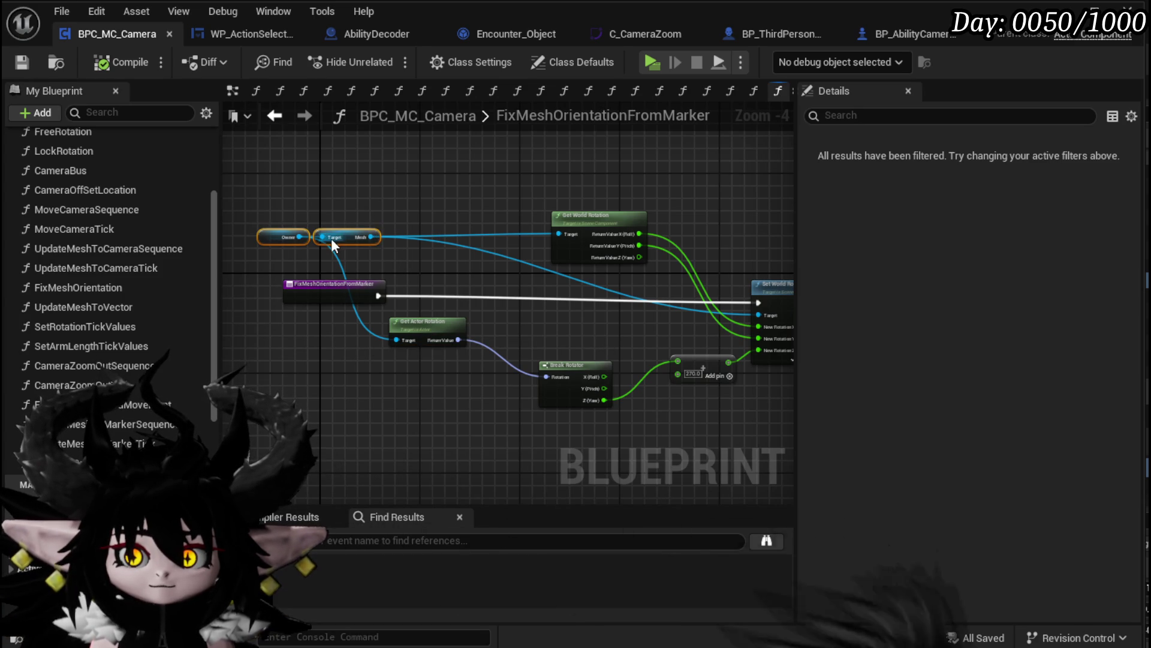
left_click(490, 282)
key("ctrl+s")
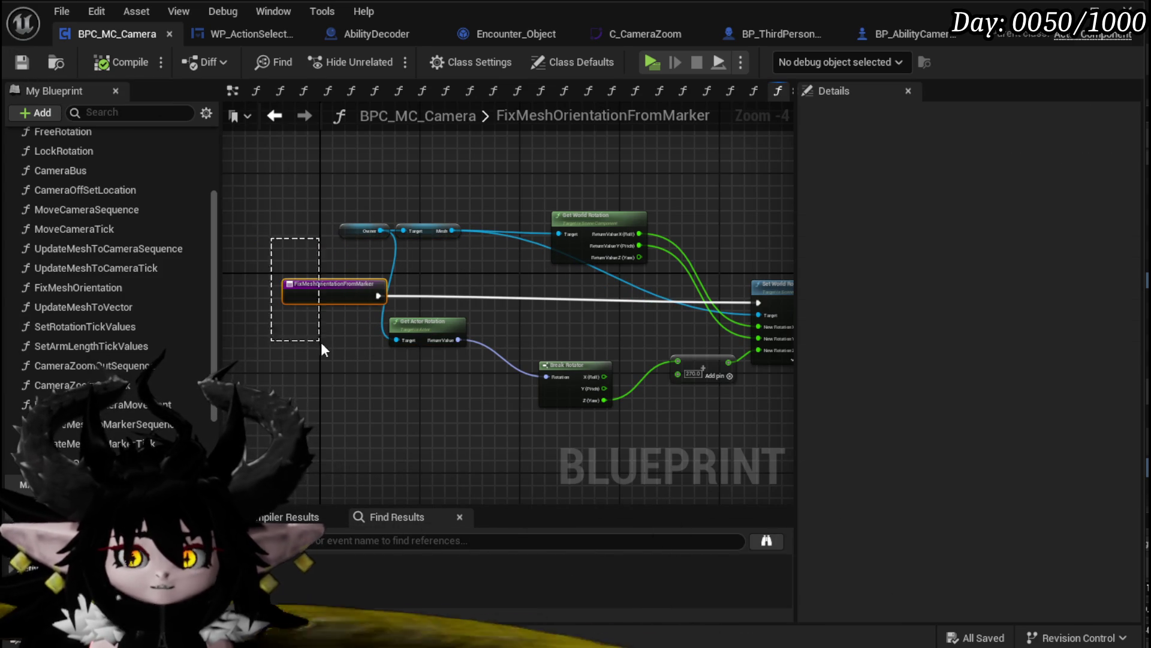
left_click_drag(321, 348, 313, 330)
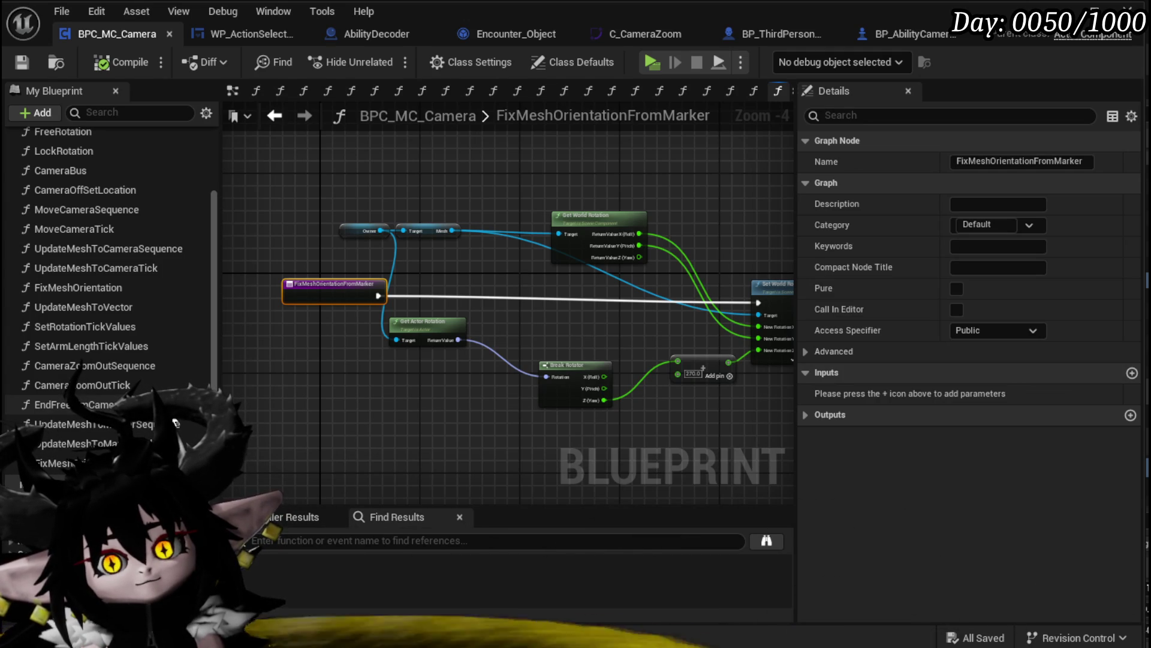
Drop a Fix Mesh Orientation from Marker call into EndFreeAimCameraMovement, wired after the SET node
double_click(150, 404)
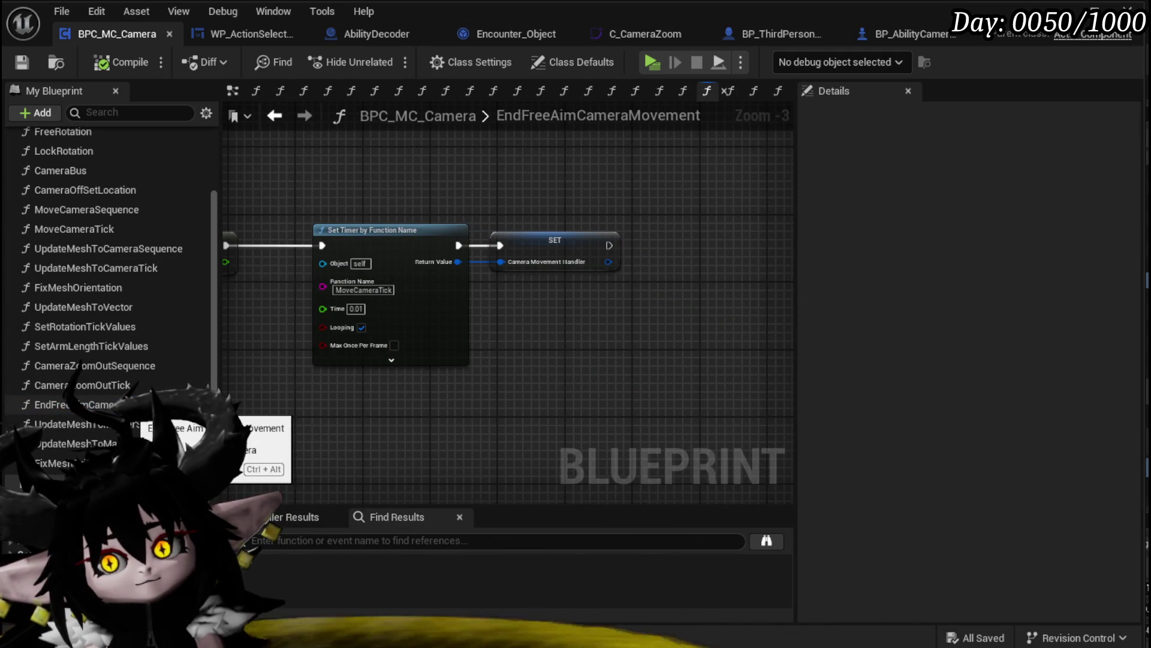
scroll(514, 397, "down", 3)
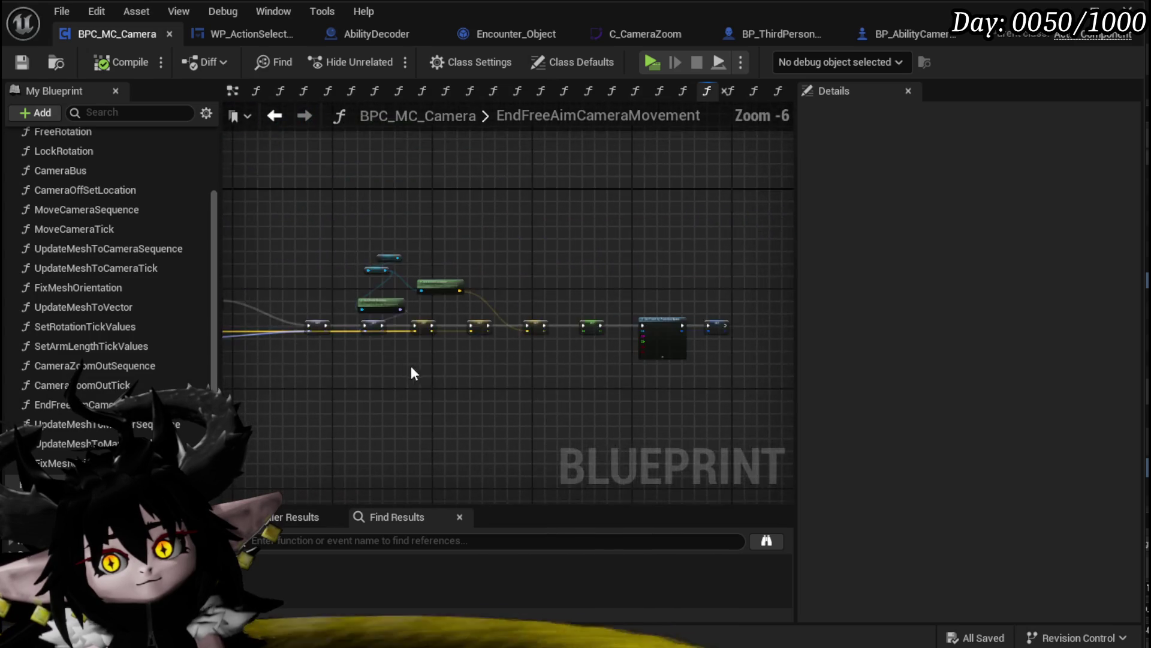
scroll(361, 363, "up", 5)
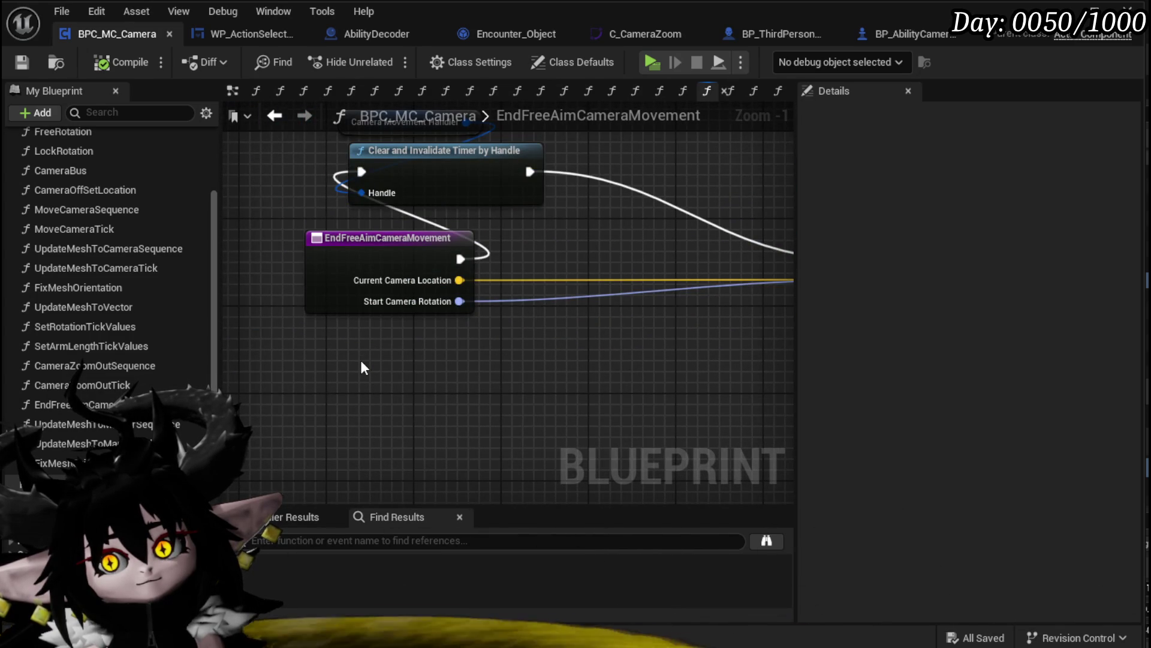
scroll(391, 362, "down", 3)
scroll(410, 397, "up", 3)
mouse_move(452, 380)
left_mouse_down()
mouse_move(703, 384)
mouse_move(409, 393)
left_mouse_up()
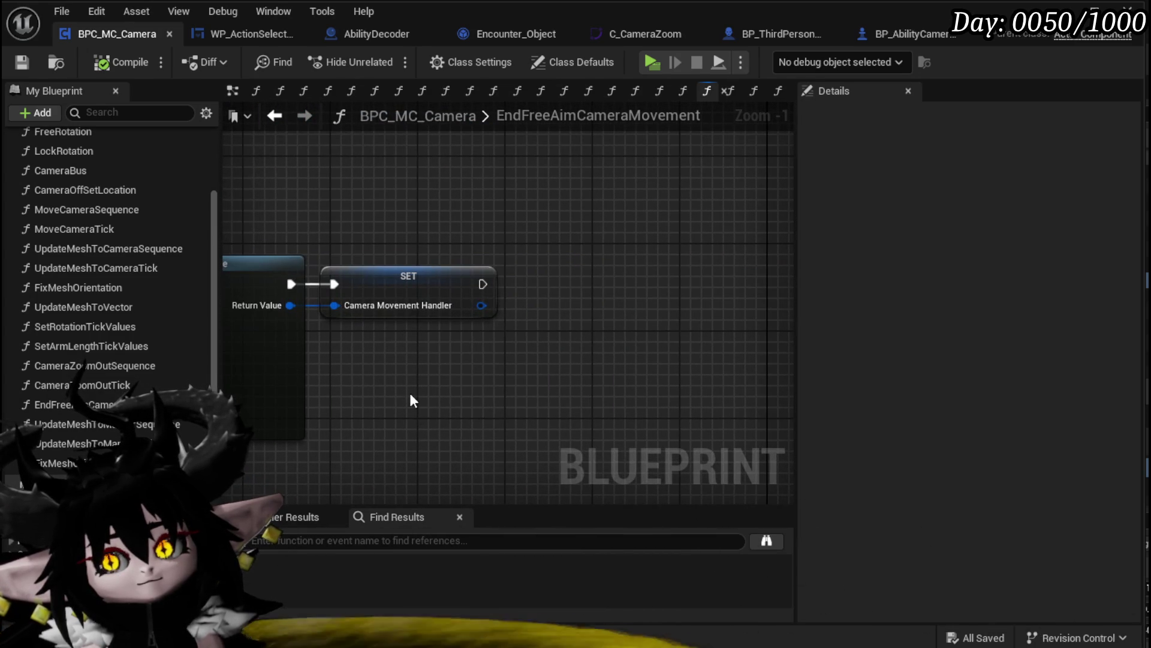
left_click_drag(57, 463, 552, 238)
left_click_drag(563, 287, 564, 287)
left_click(522, 193)
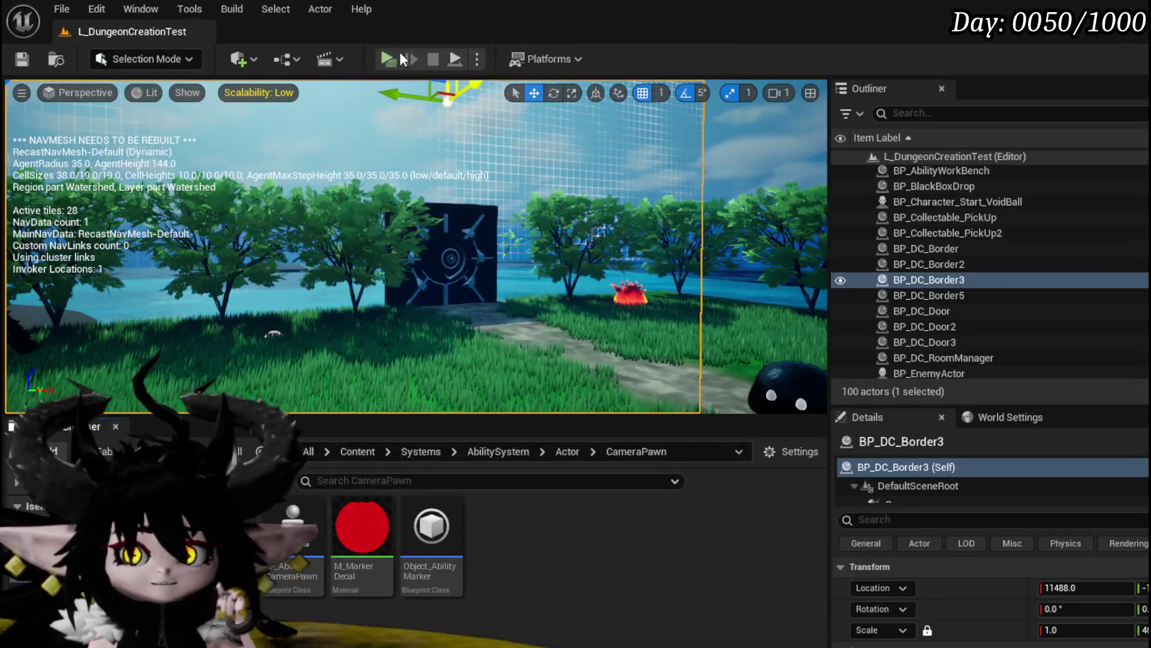
left_click(401, 54)
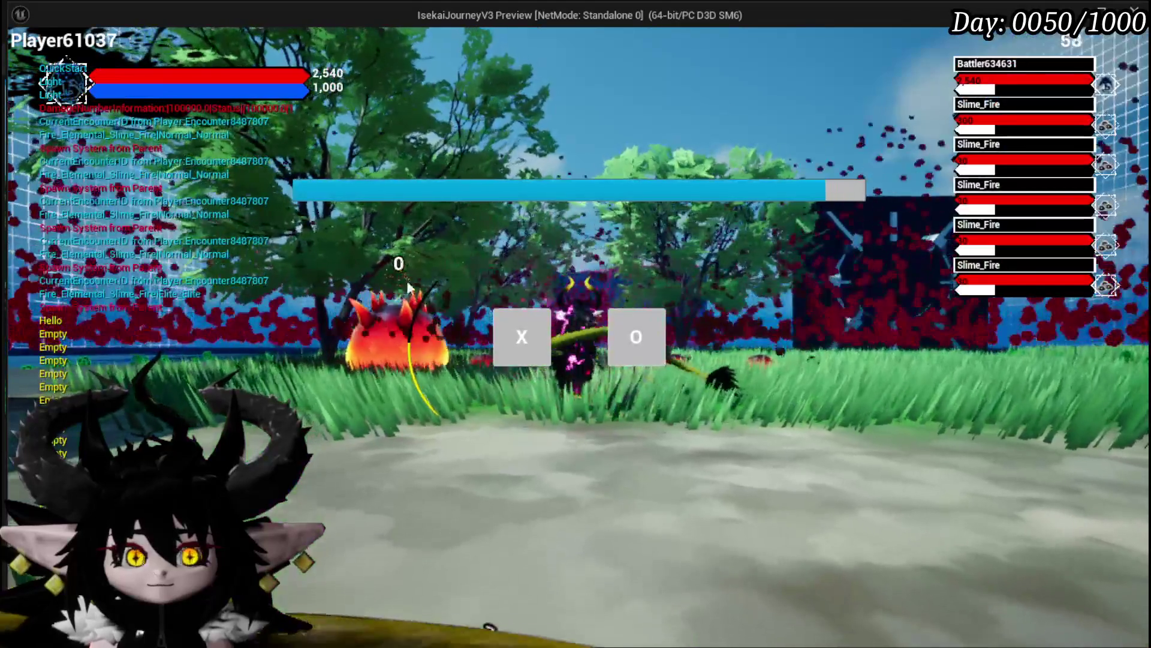
left_click(521, 339)
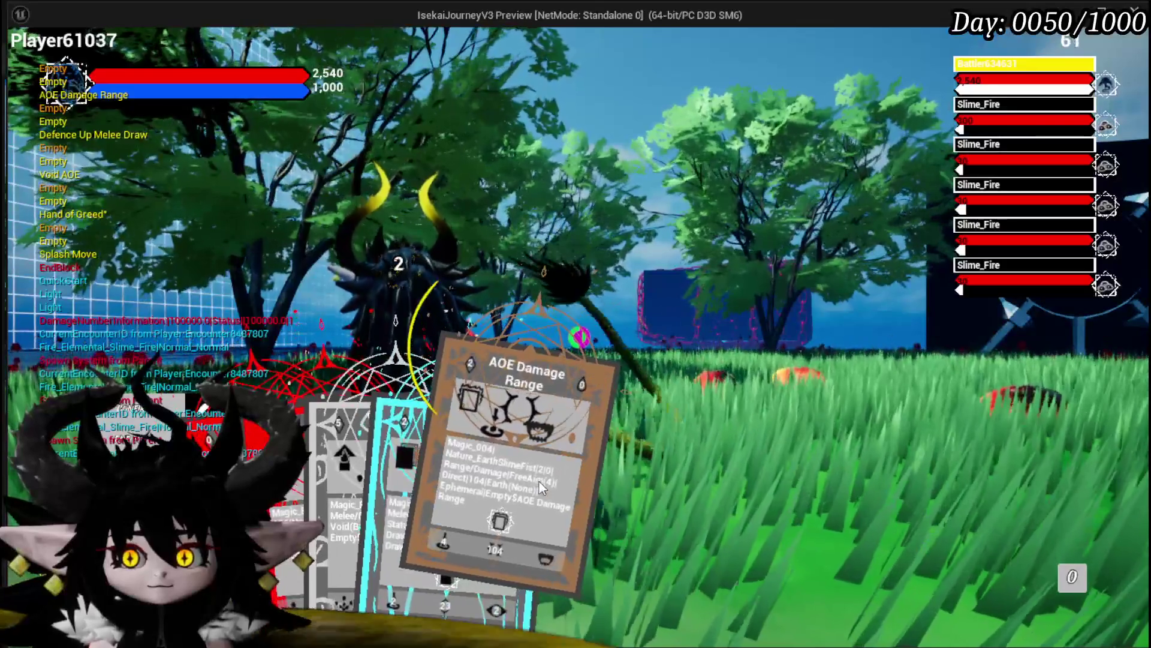
left_click(539, 480)
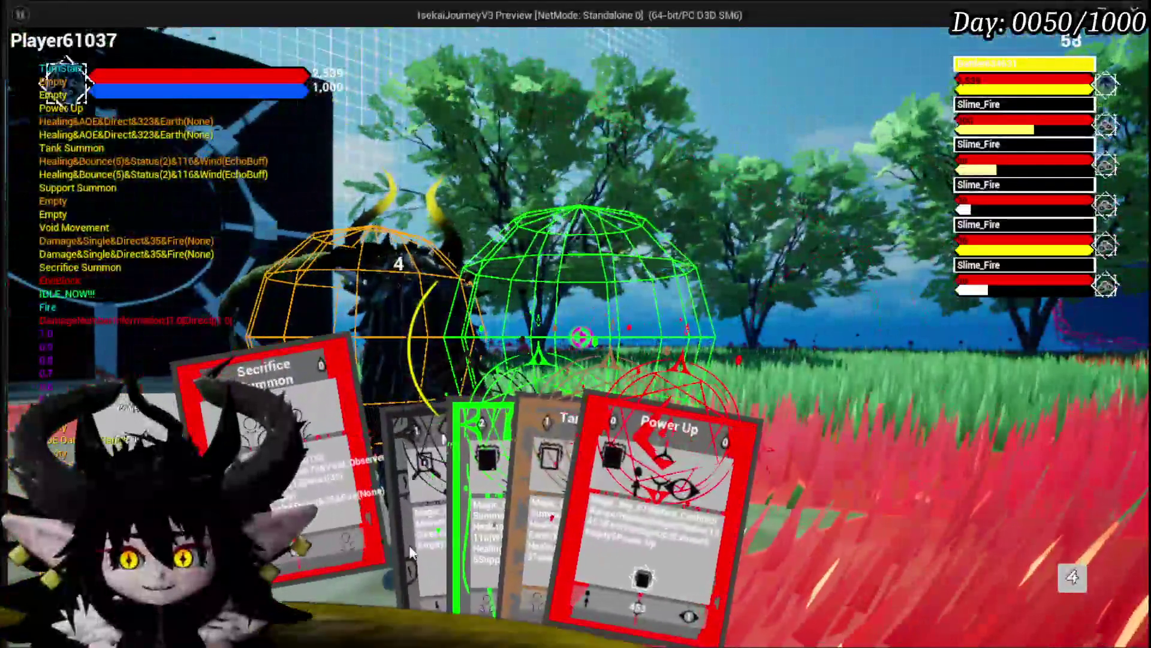
left_click(487, 499)
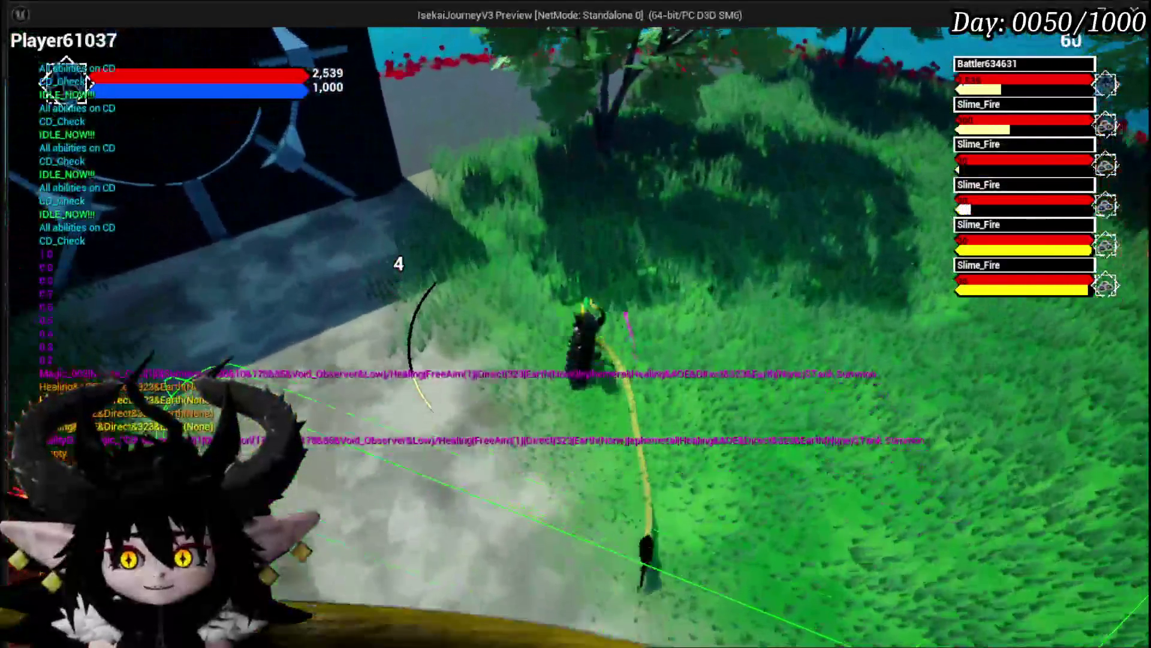
key("Escape")
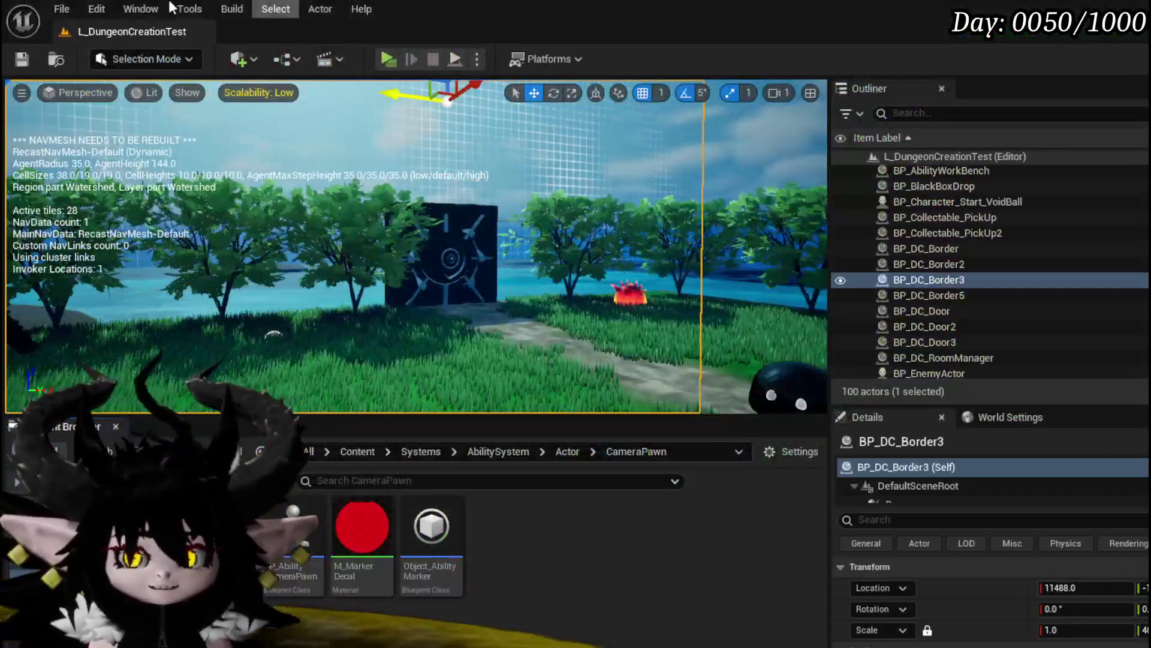
Save the level and open the FixMeshOrientationFromMarker function graph from its call node
left_click(21, 58)
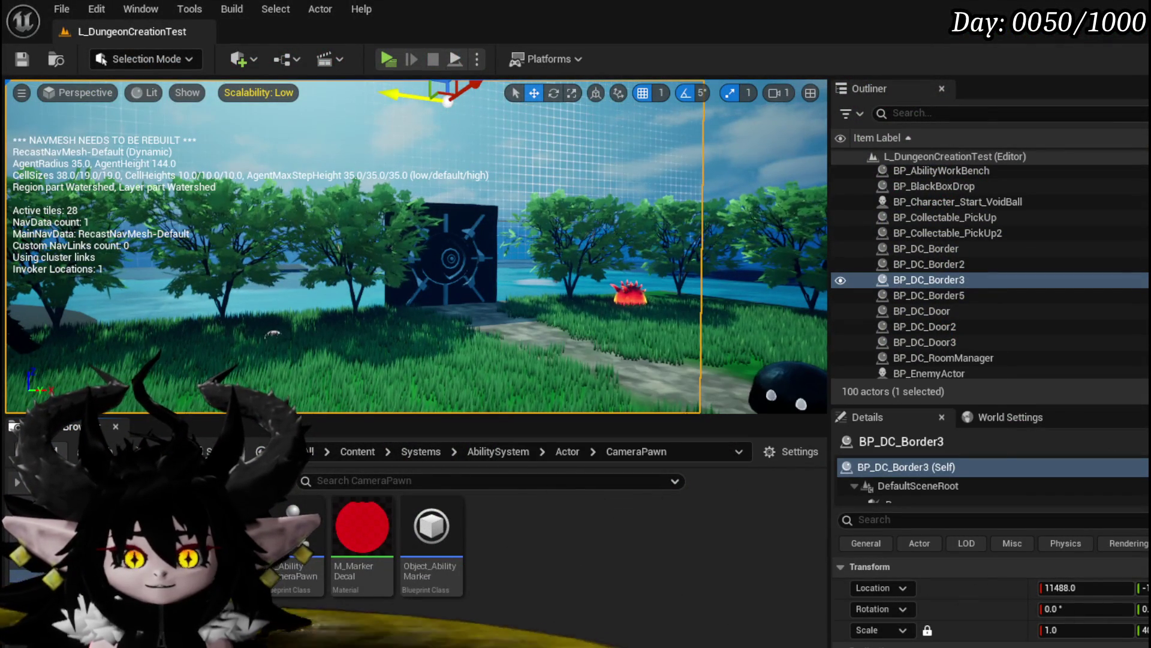
scroll(703, 380, "up", 1)
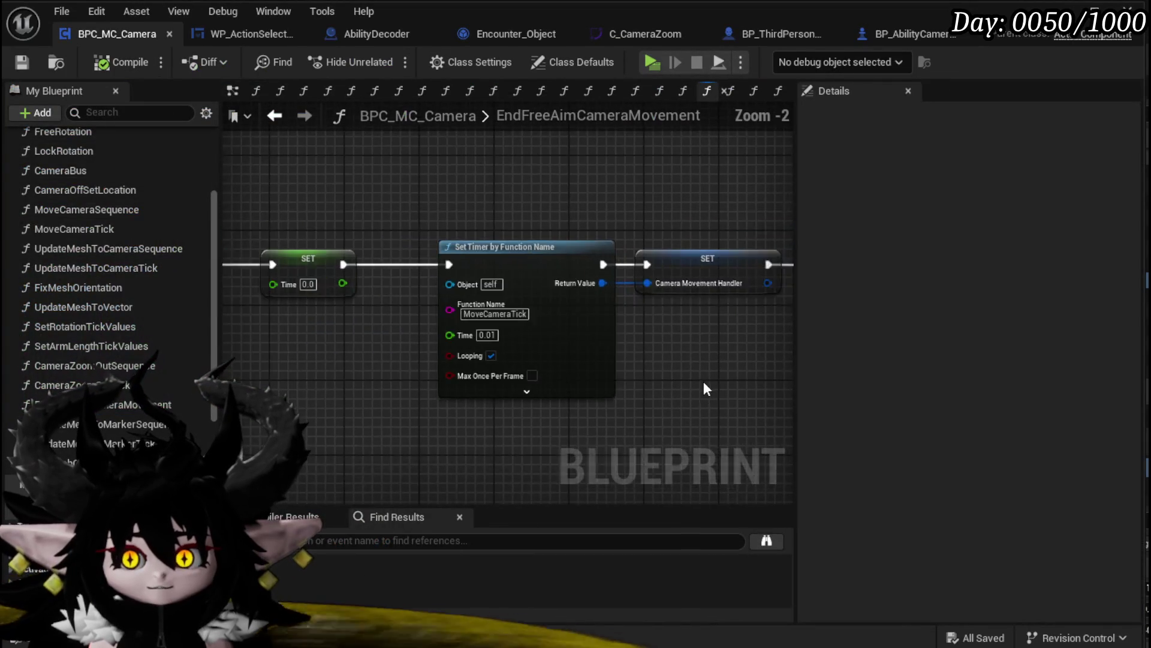
left_click_drag(704, 380, 400, 400)
double_click(568, 301)
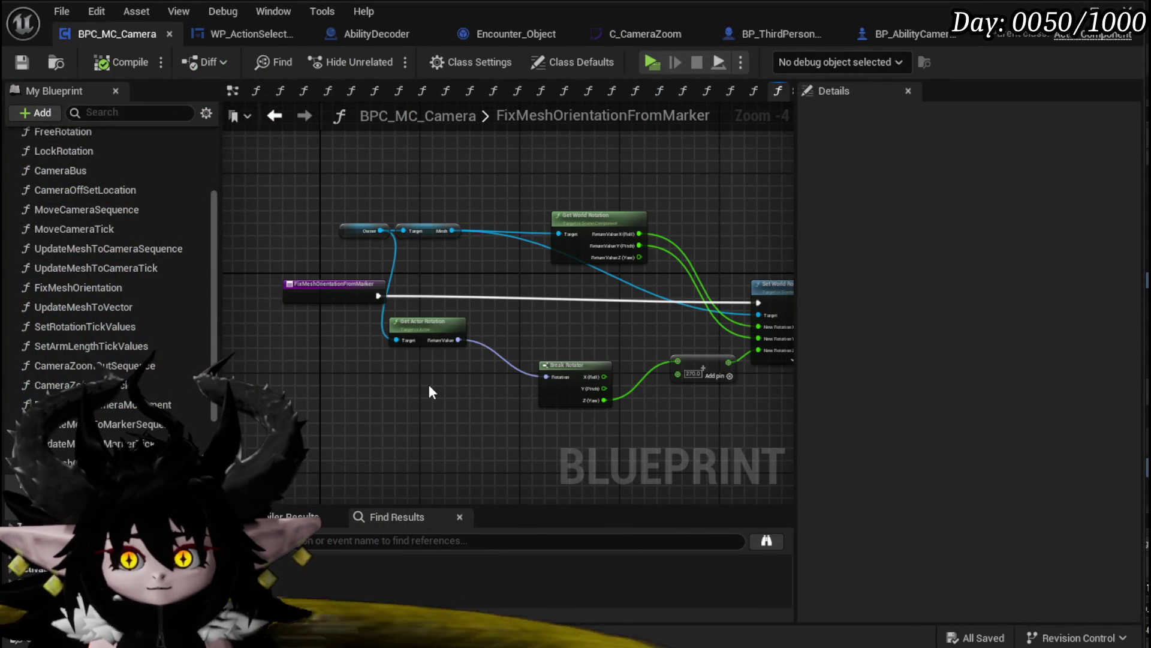
scroll(429, 386, "up", 2)
mouse_move(429, 387)
left_mouse_down()
mouse_move(406, 388)
mouse_move(386, 321)
mouse_move(308, 330)
mouse_move(529, 314)
mouse_move(650, 326)
mouse_move(462, 336)
mouse_move(586, 337)
mouse_move(440, 329)
mouse_move(649, 321)
left_mouse_up()
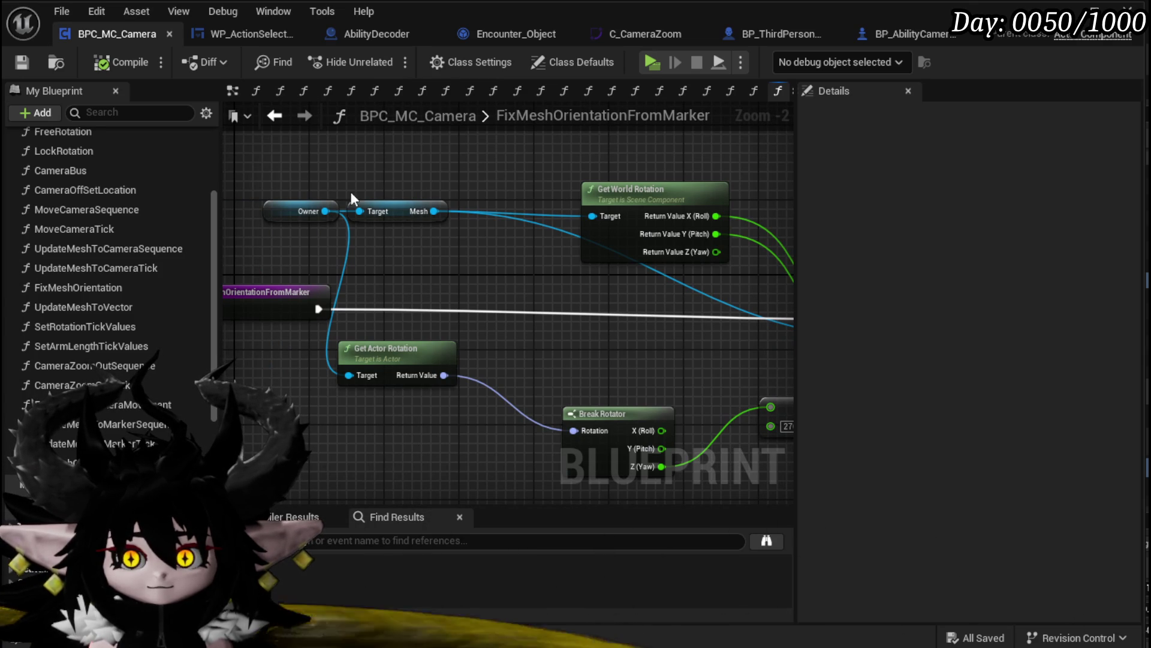
Place Get Actor Rotation beside Owner and wire Break Rotator's Yaw into Set World Rotation's Yaw
mouse_move(328, 217)
left_mouse_down()
mouse_move(365, 279)
mouse_move(285, 233)
mouse_move(380, 275)
left_mouse_up()
type("get")
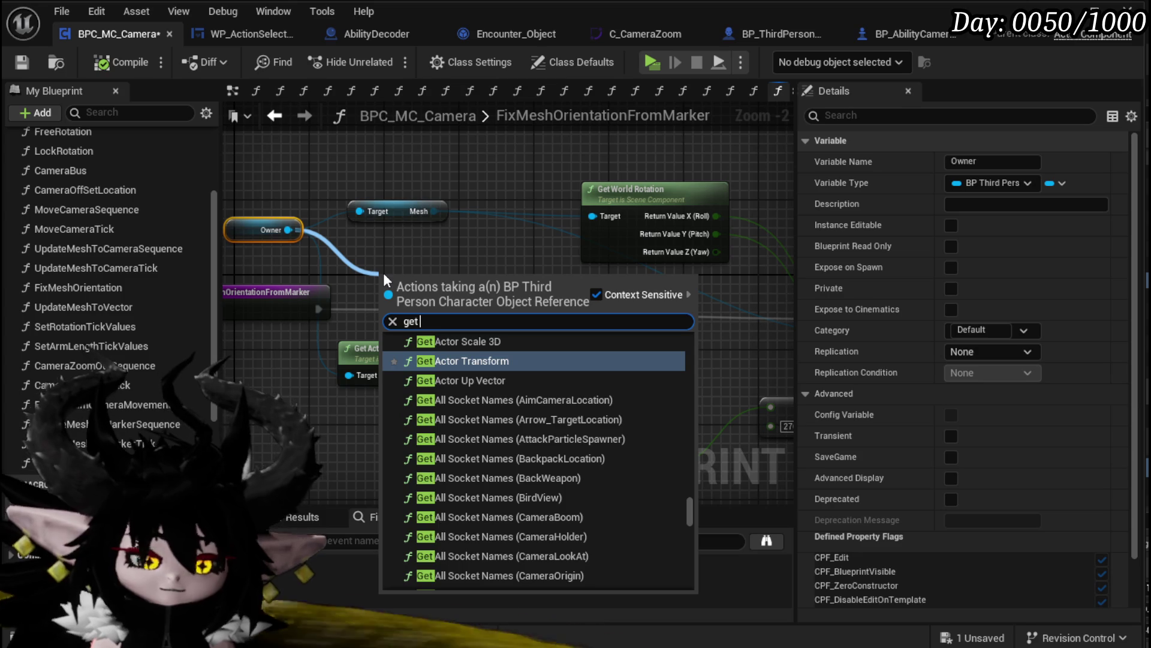
type(" lo")
key("BackSpace")
key("BackSpace")
key("BackSpace")
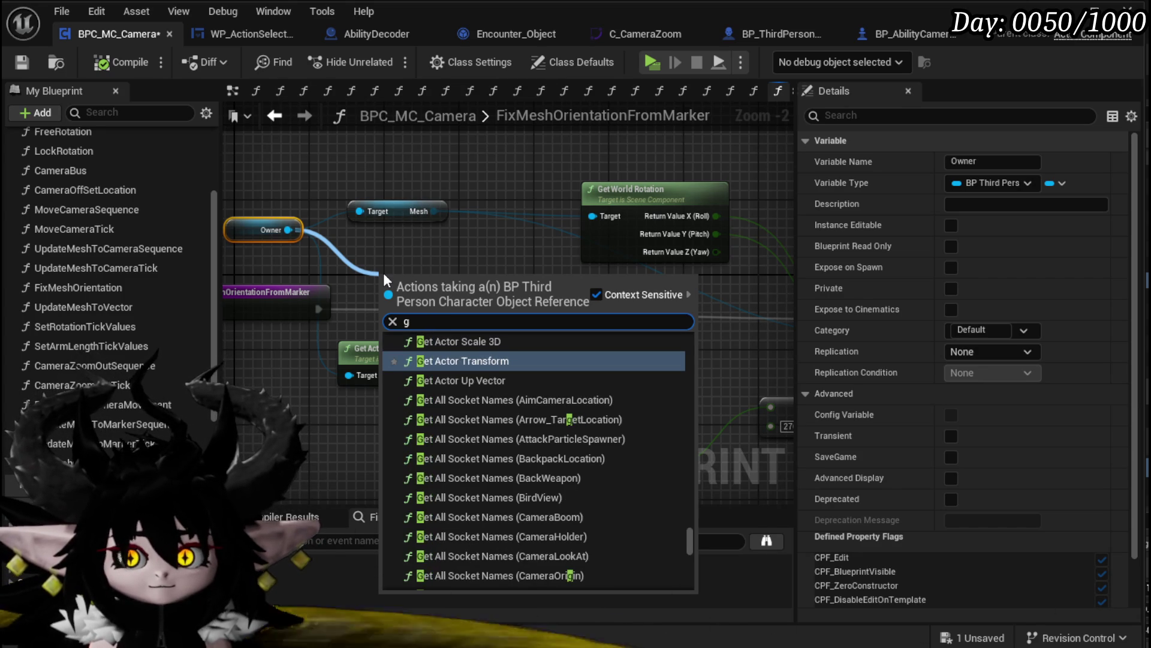
key("BackSpace")
key("Escape")
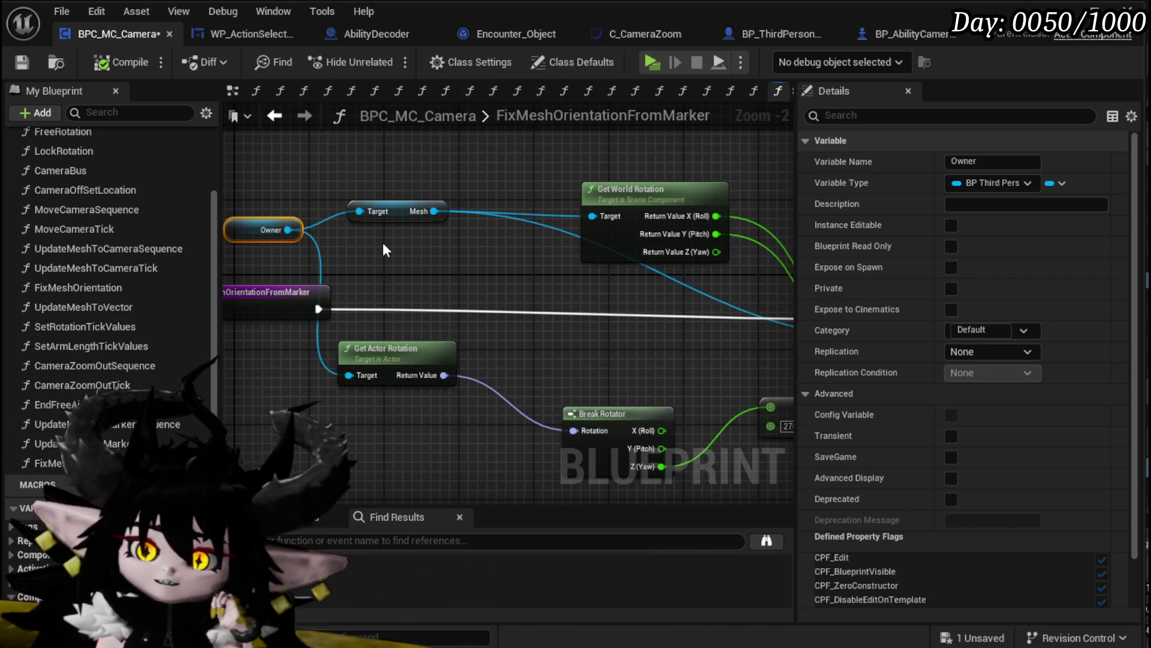
left_click(384, 248)
left_click_drag(400, 358, 447, 255)
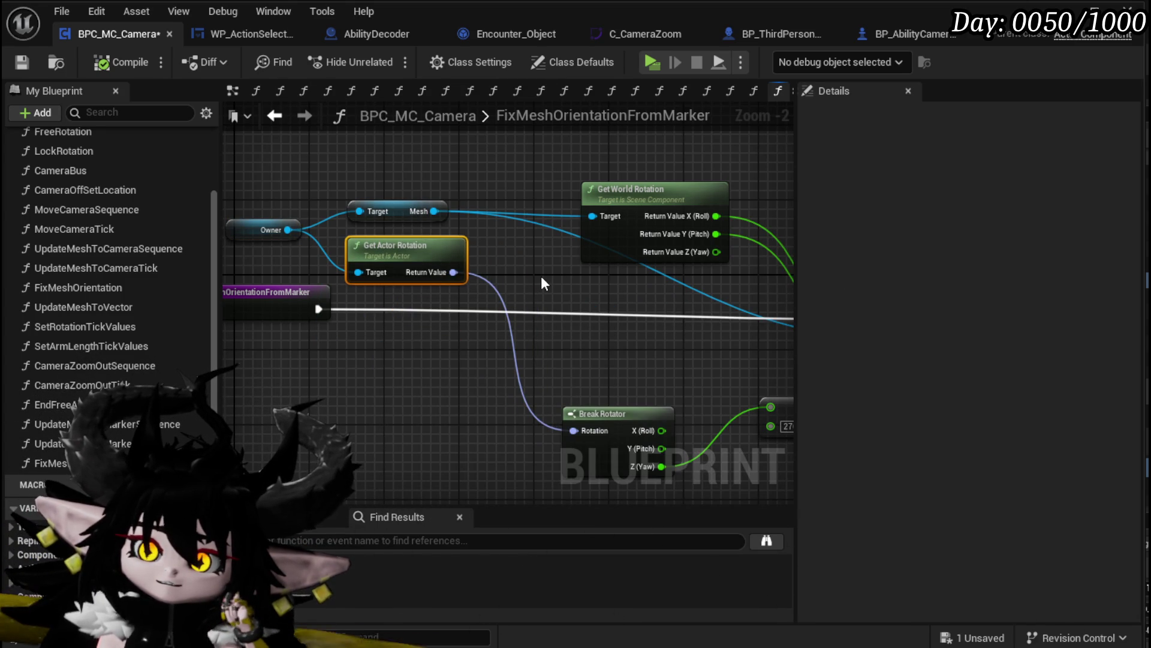
left_click_drag(541, 284, 314, 253)
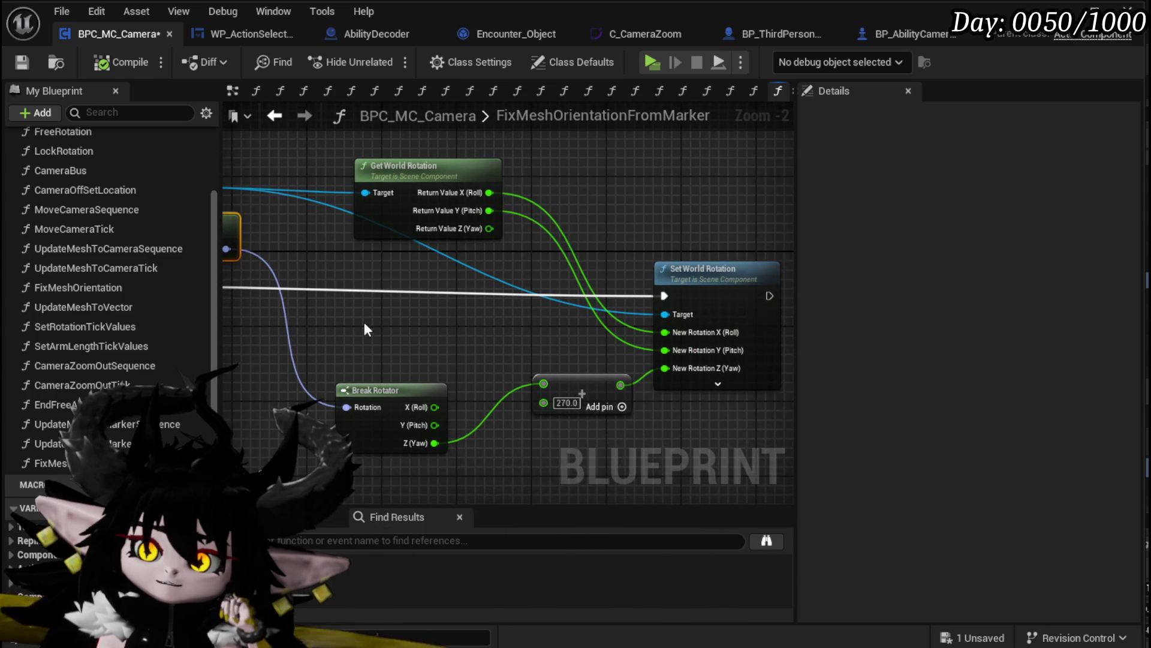
left_click_drag(432, 442, 662, 367)
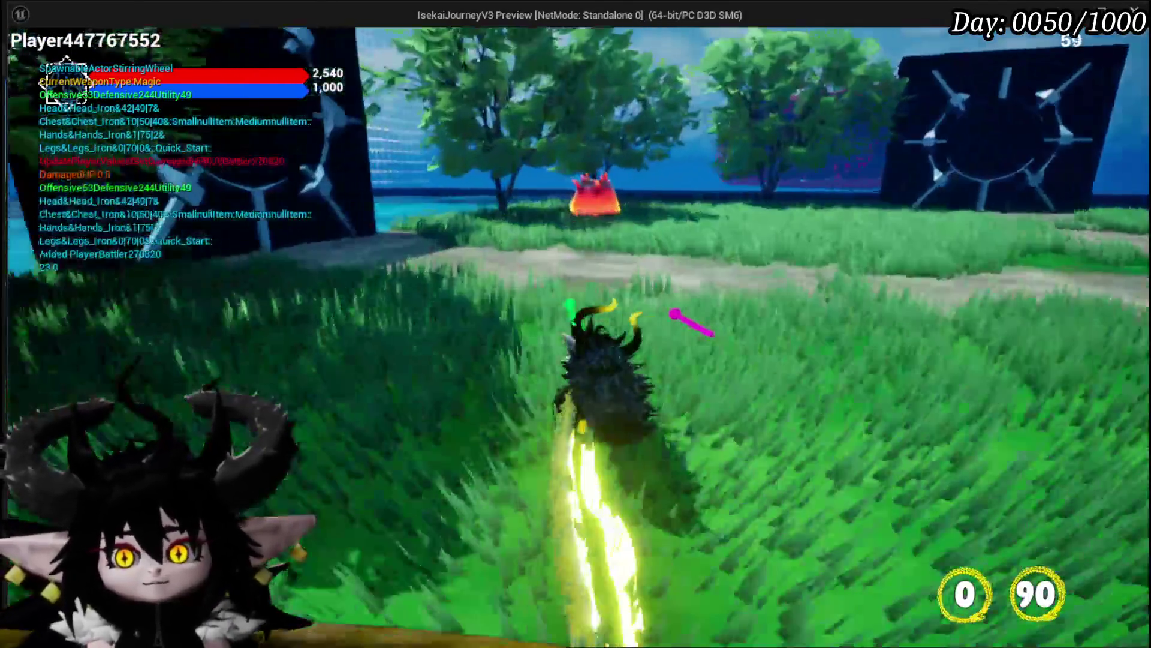
Playtest by running toward the red creature and playing the Sacrifice Summon card, then stop
key("w")
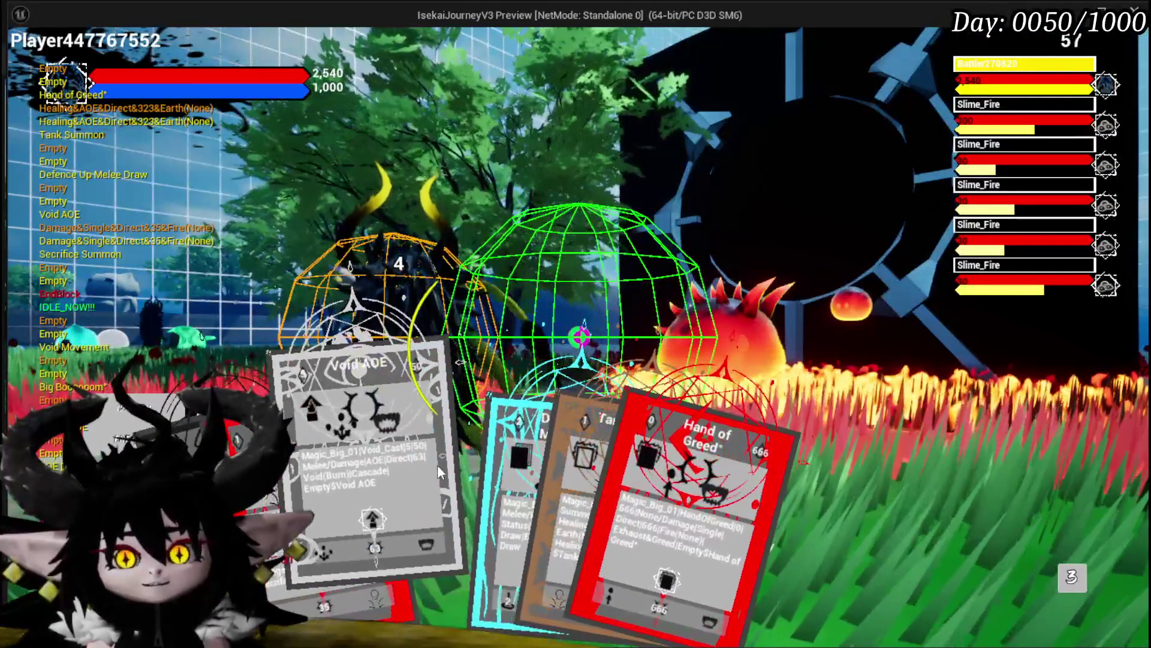
left_click(324, 468)
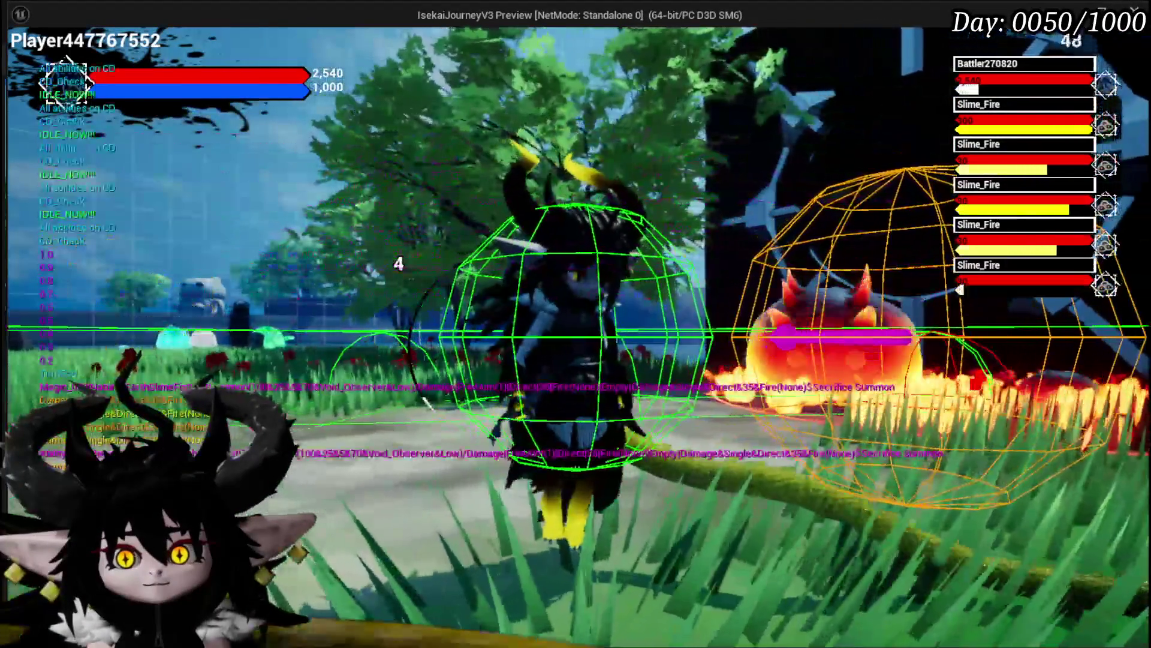
key("Escape")
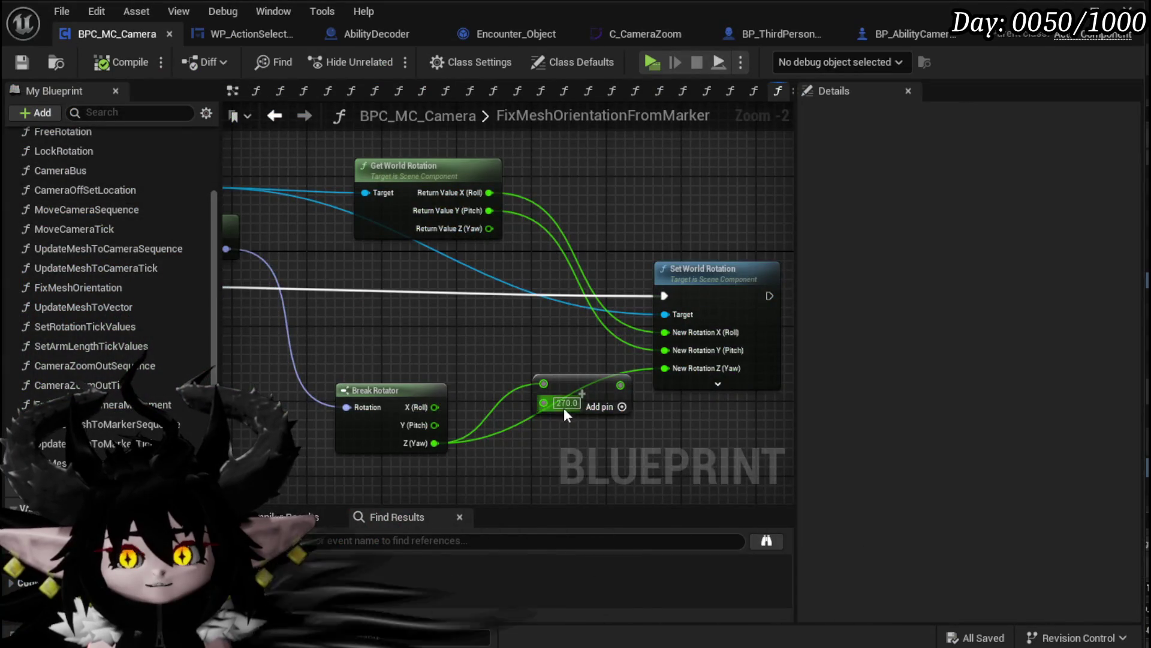
Breakpoint the FixMeshOrientationFromMarker entry, then walk toward the spiky enemy and cast a fire slash
mouse_move(564, 408)
left_mouse_down()
mouse_move(689, 283)
mouse_move(480, 344)
mouse_move(382, 282)
left_mouse_up()
left_click(355, 600)
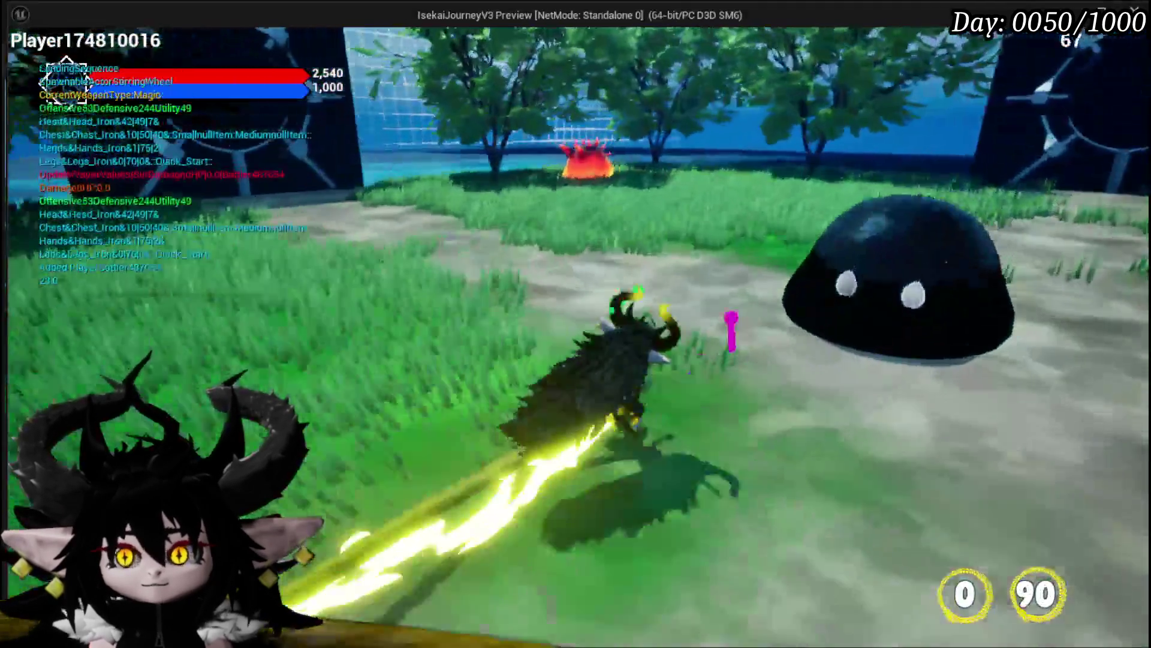
key("w")
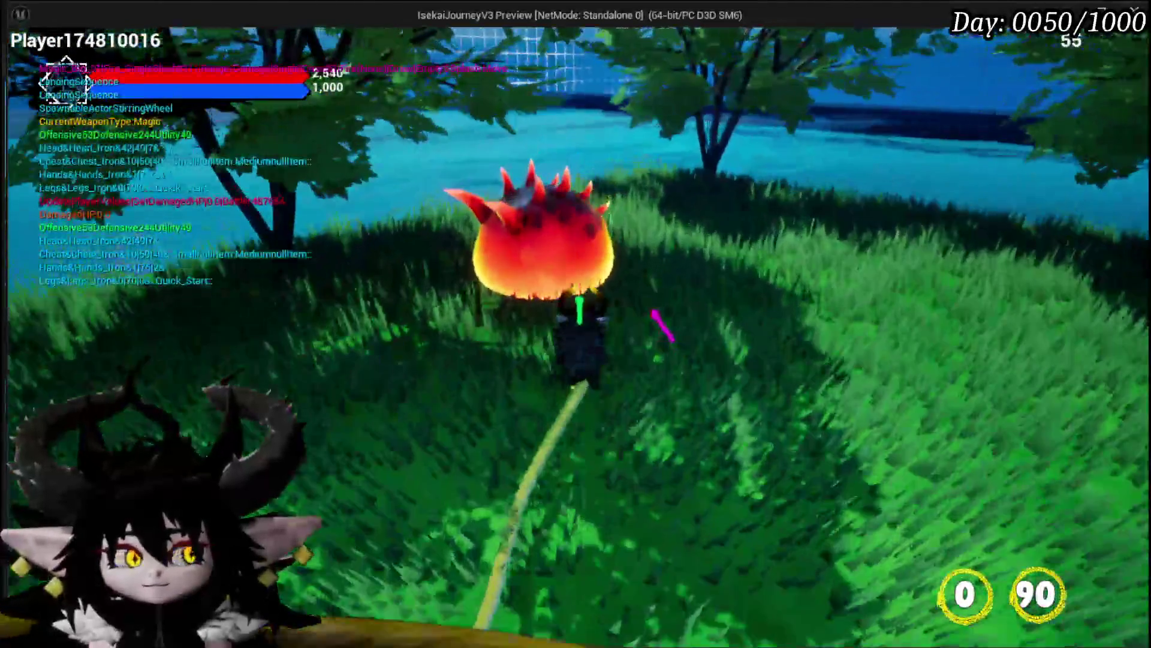
key("e")
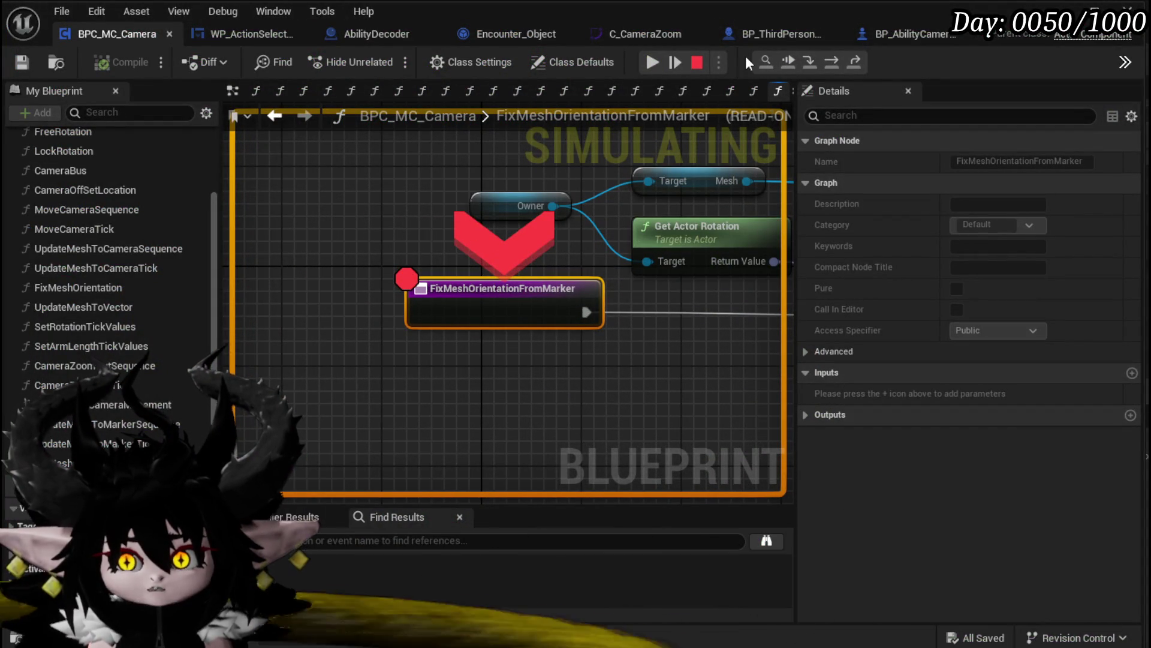
Step over to Set World Rotation, confirm an actor yaw of about -1.4, then resume and stop the preview
left_click(833, 60)
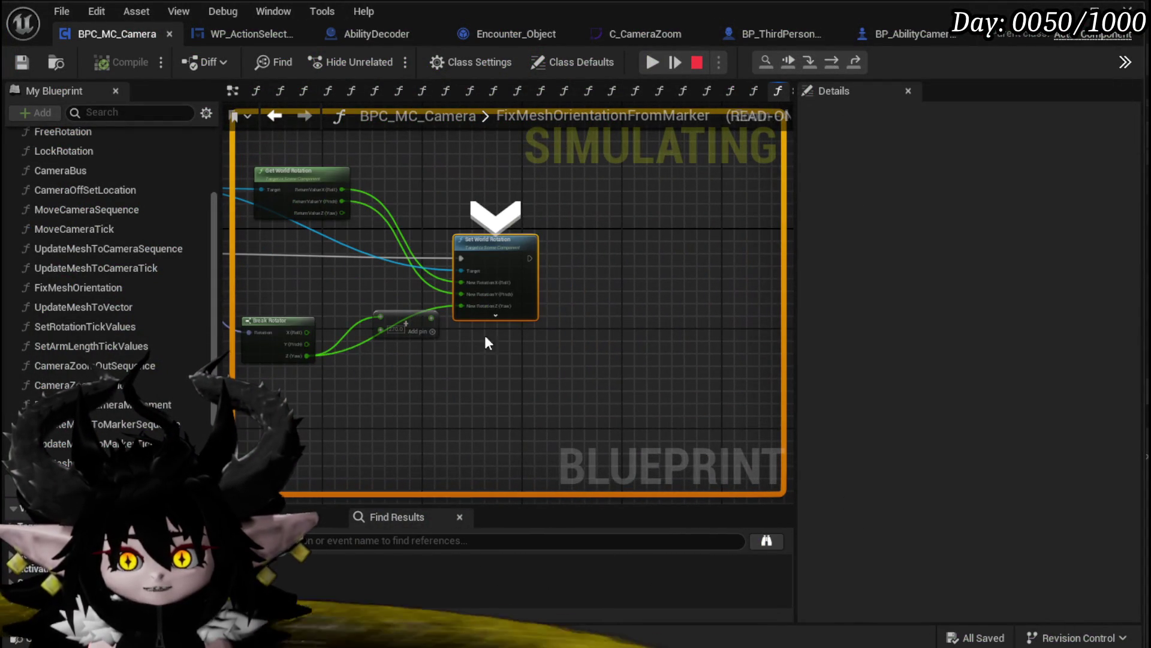
mouse_move(307, 355)
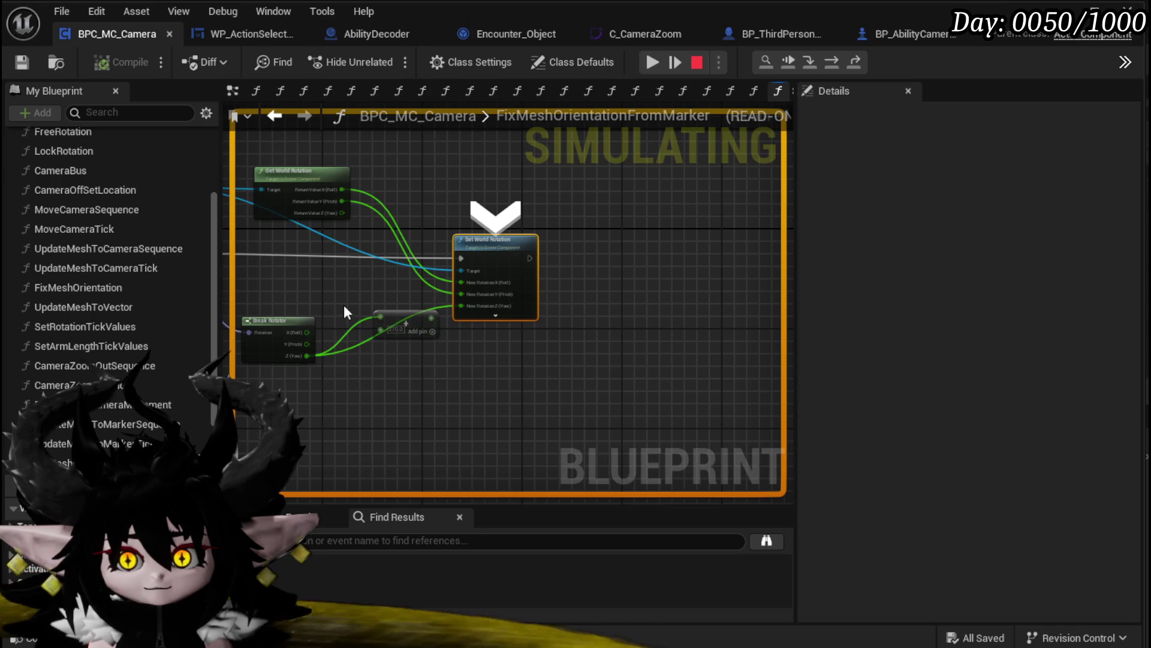
left_click_drag(344, 312, 522, 334)
mouse_move(376, 287)
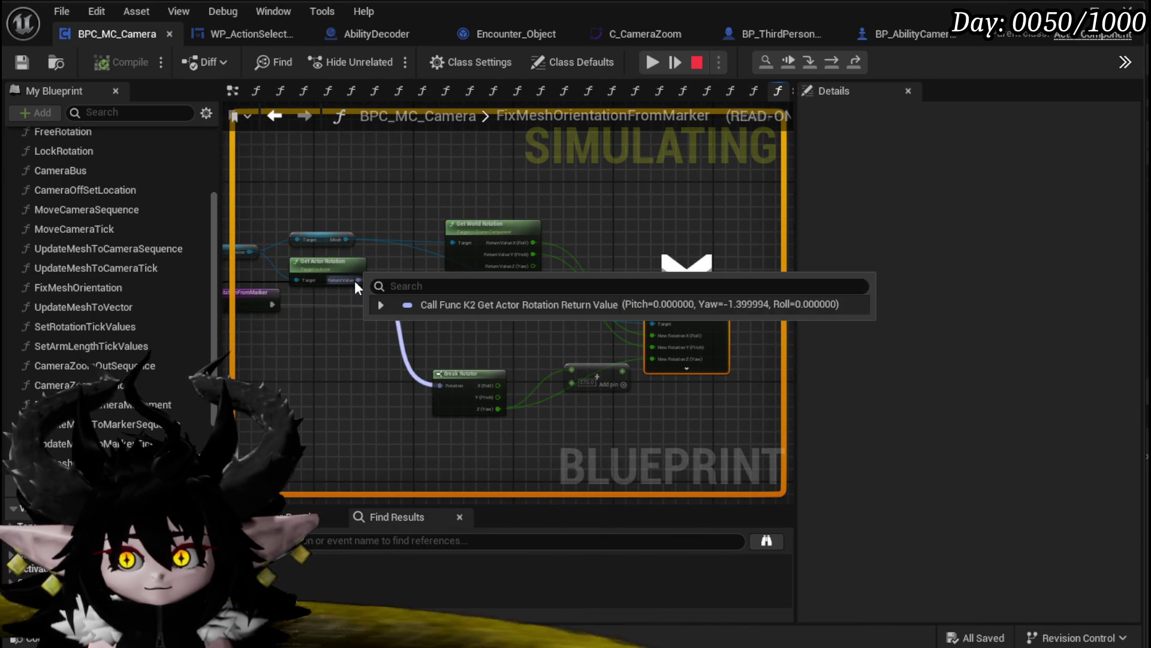
mouse_move(343, 238)
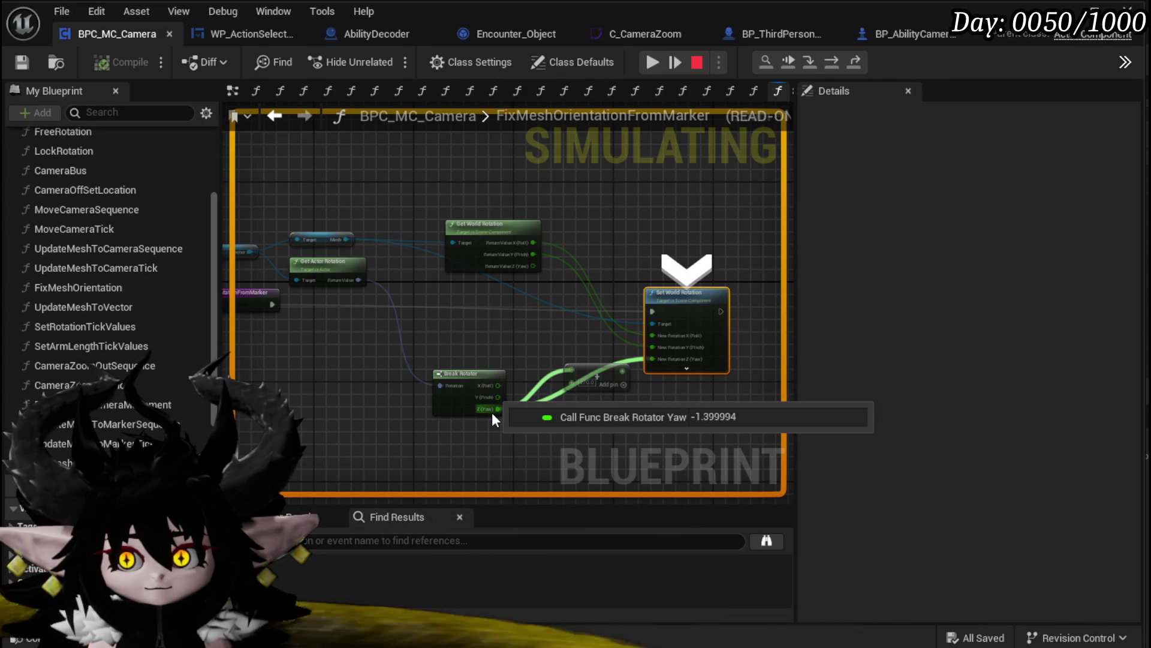
left_click(653, 63)
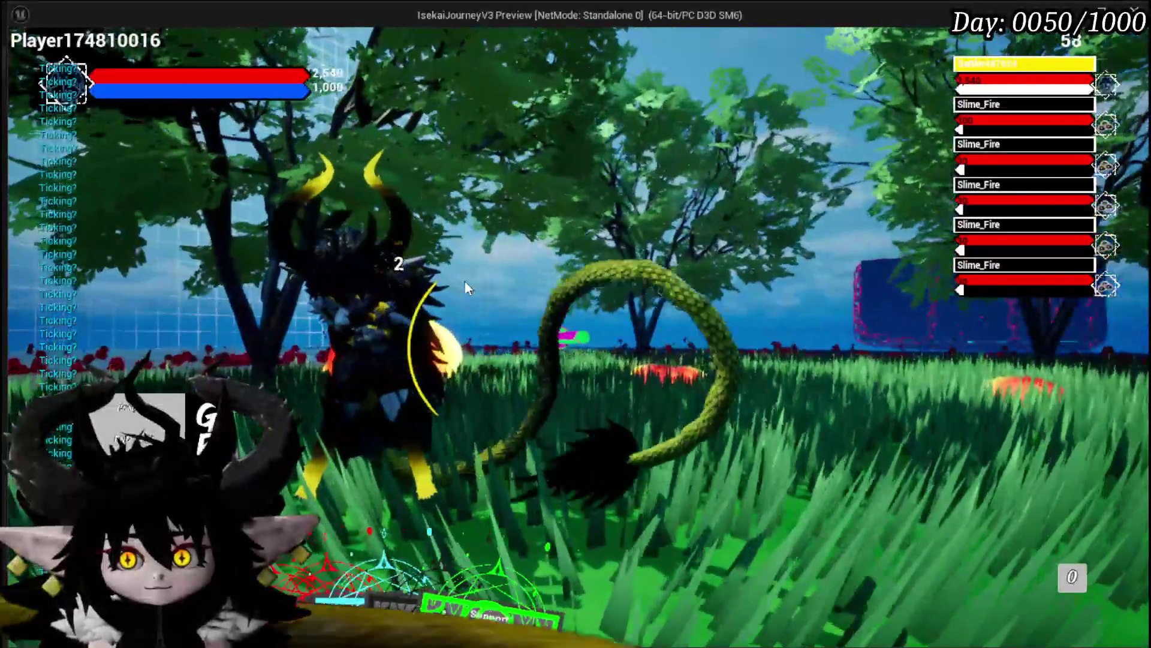
key("Escape")
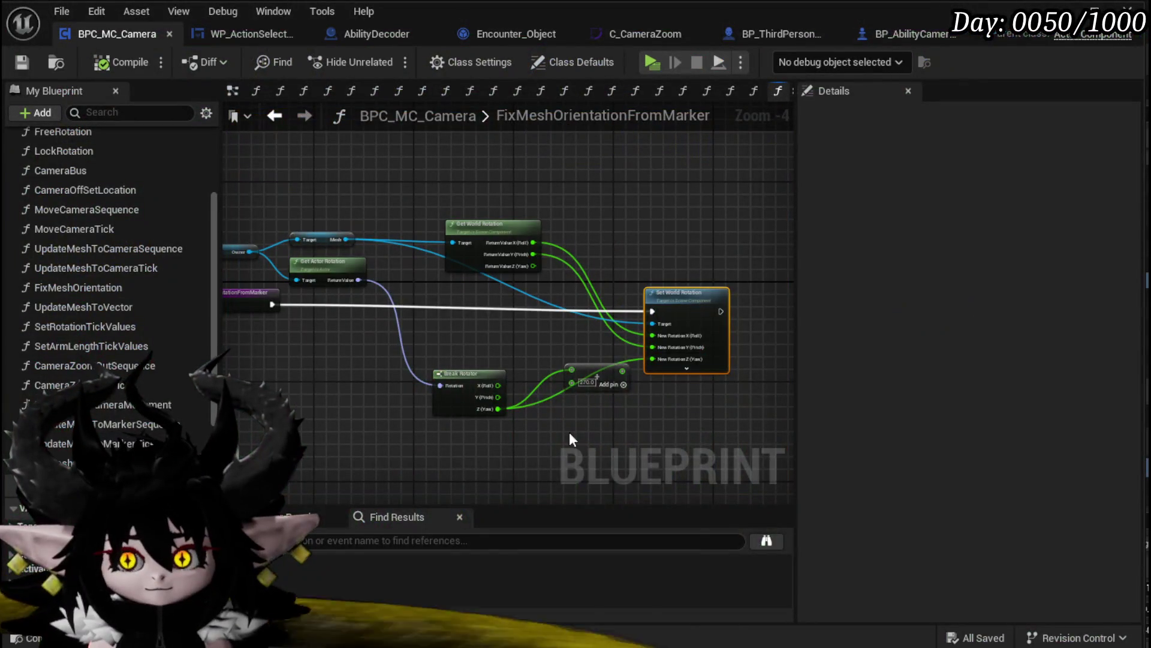
Wire the 270.0 Add node into Set World Rotation's New Rotation Z (Yaw), then compile and save
mouse_move(655, 362)
left_mouse_down()
mouse_move(563, 414)
mouse_move(581, 412)
left_mouse_up()
left_click(570, 378)
left_click(107, 62)
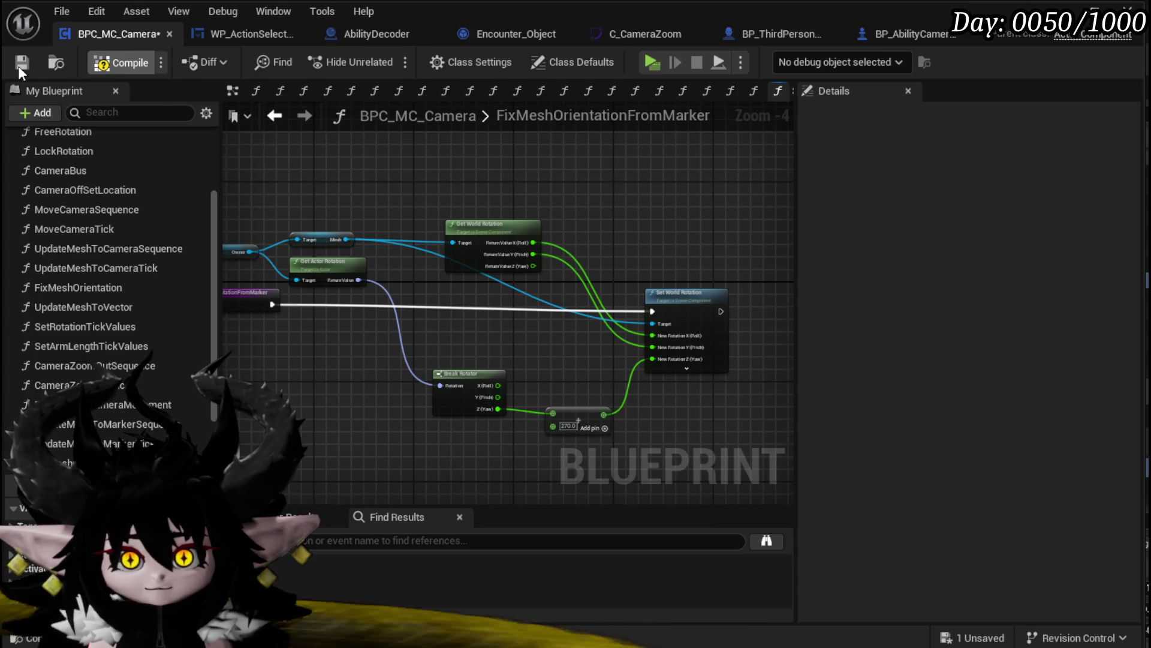
left_click(20, 64)
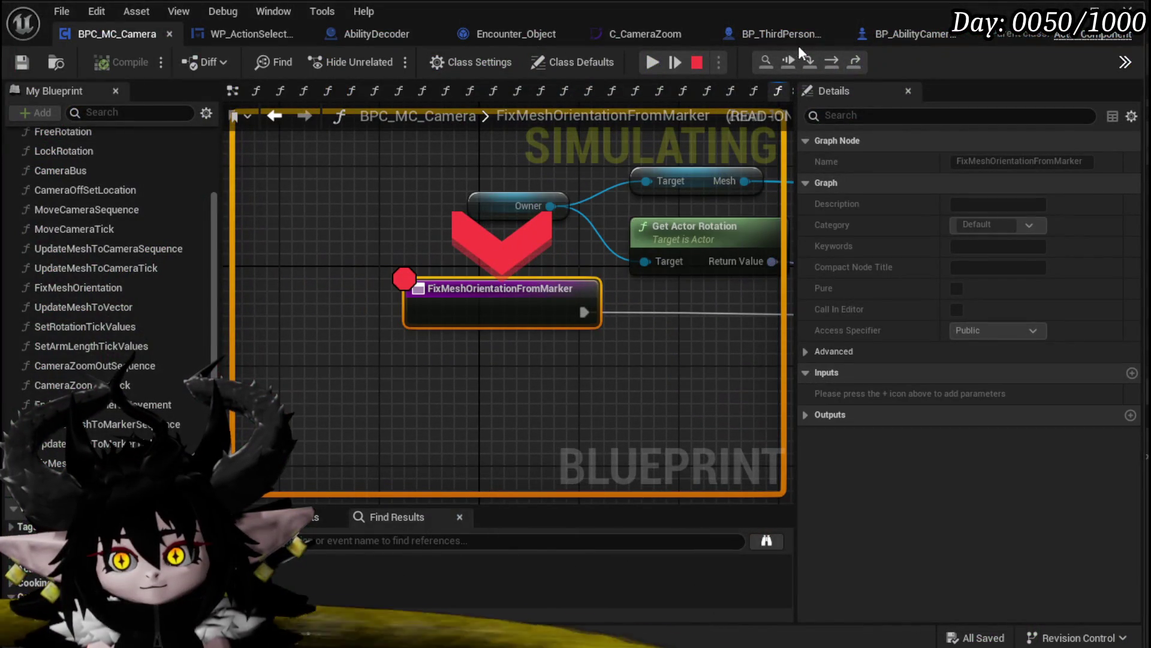
Stop the debug session and route Break Rotator's yaw through a new 90.0 add node into New Rotation Z
left_click(830, 67)
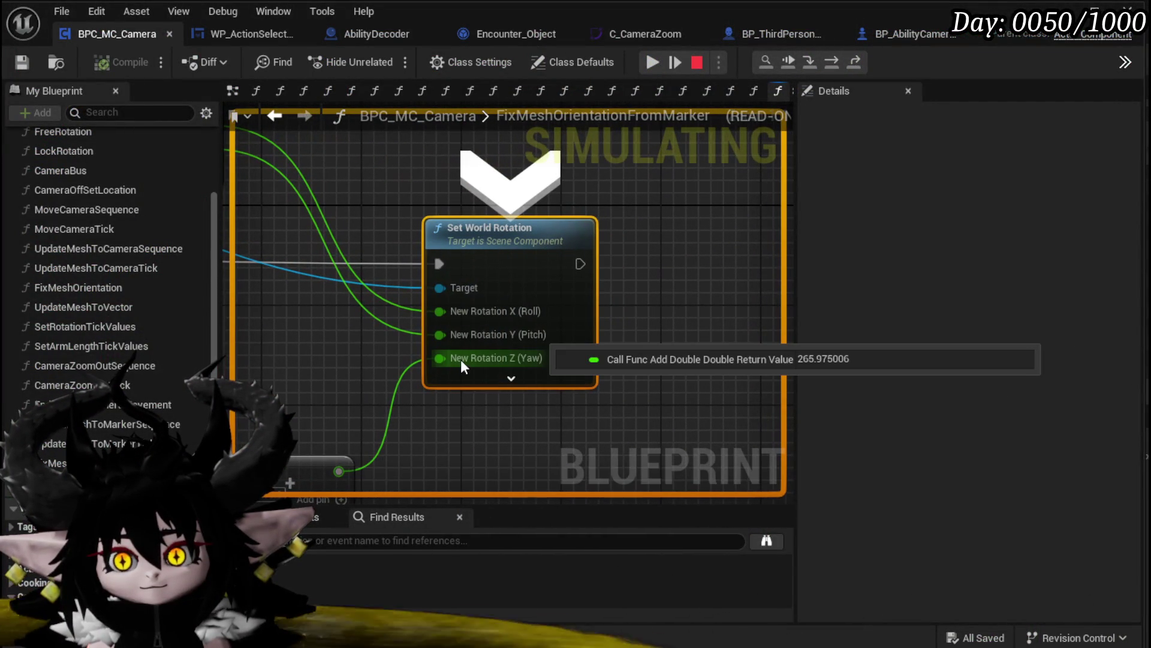
left_click(652, 63)
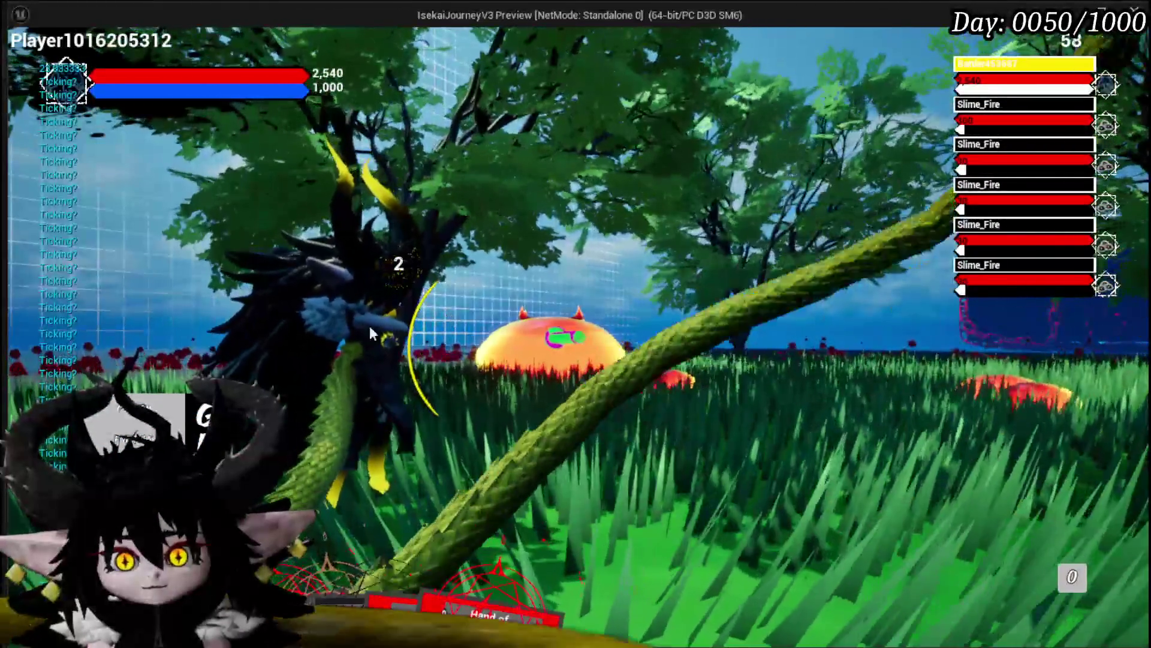
key("Escape")
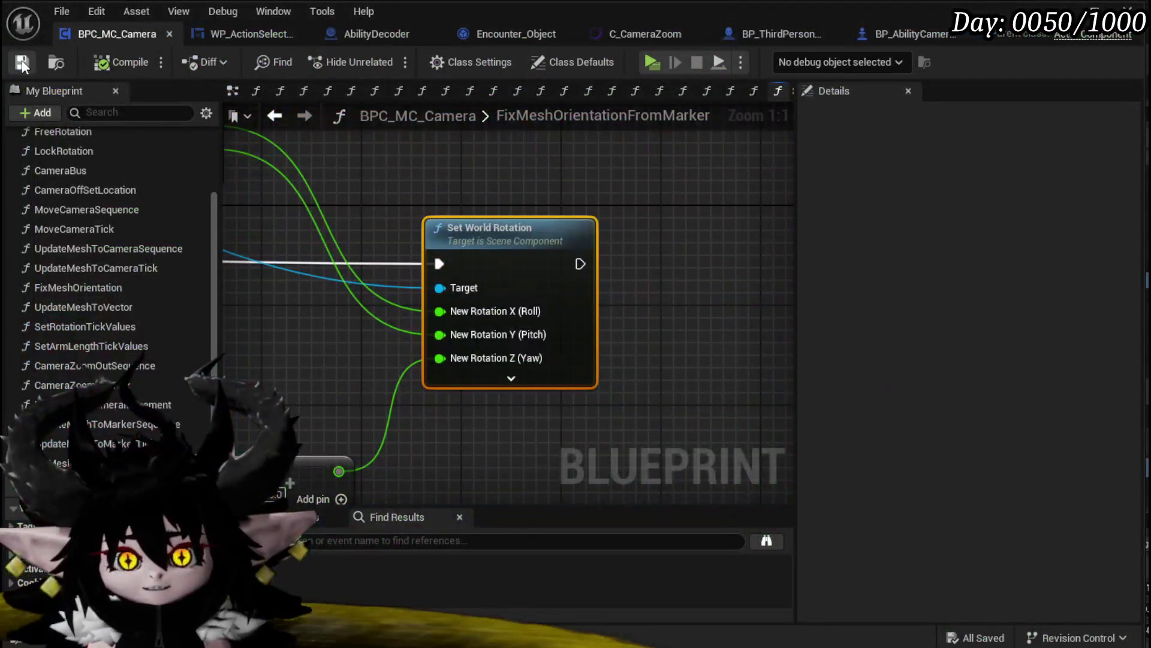
mouse_move(508, 433)
left_mouse_down()
mouse_move(547, 396)
mouse_move(660, 365)
left_mouse_up()
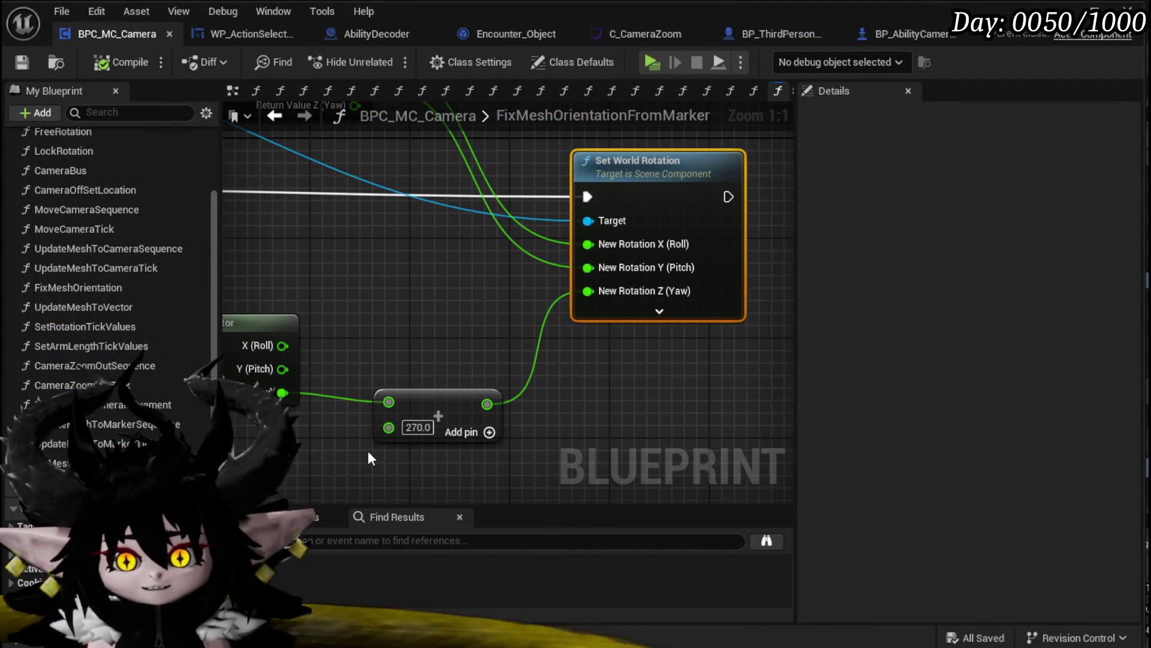
left_click_drag(282, 393, 348, 318)
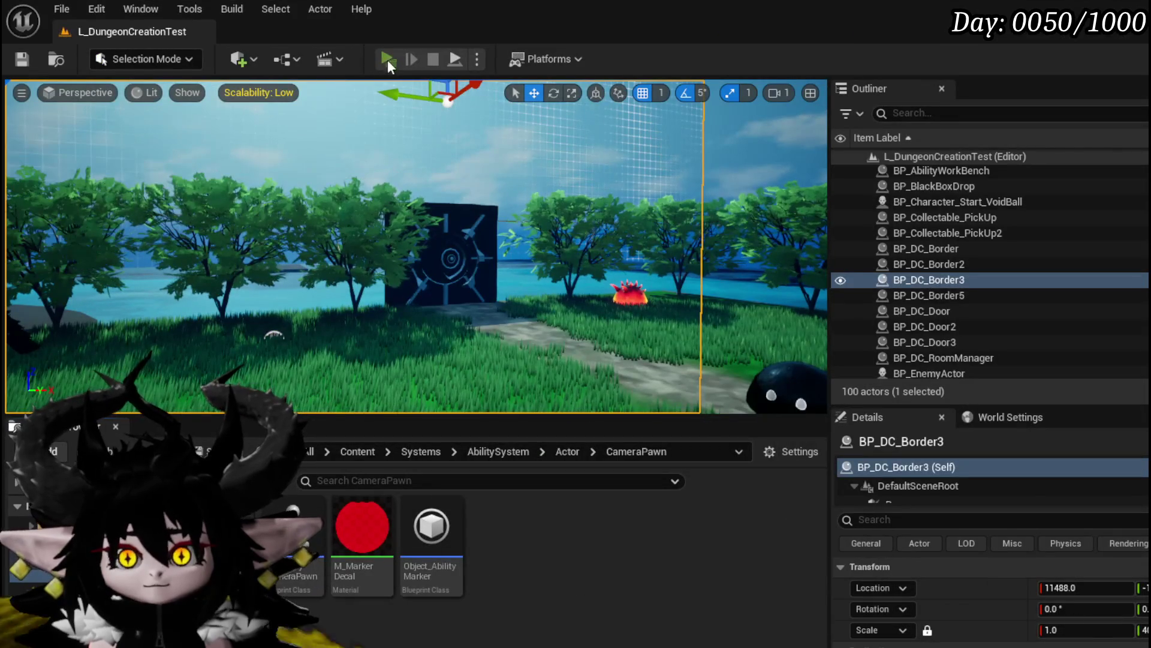
Playtest the 90.0 yaw offset, moving the character and resuming past the breakpoint
left_click(387, 59)
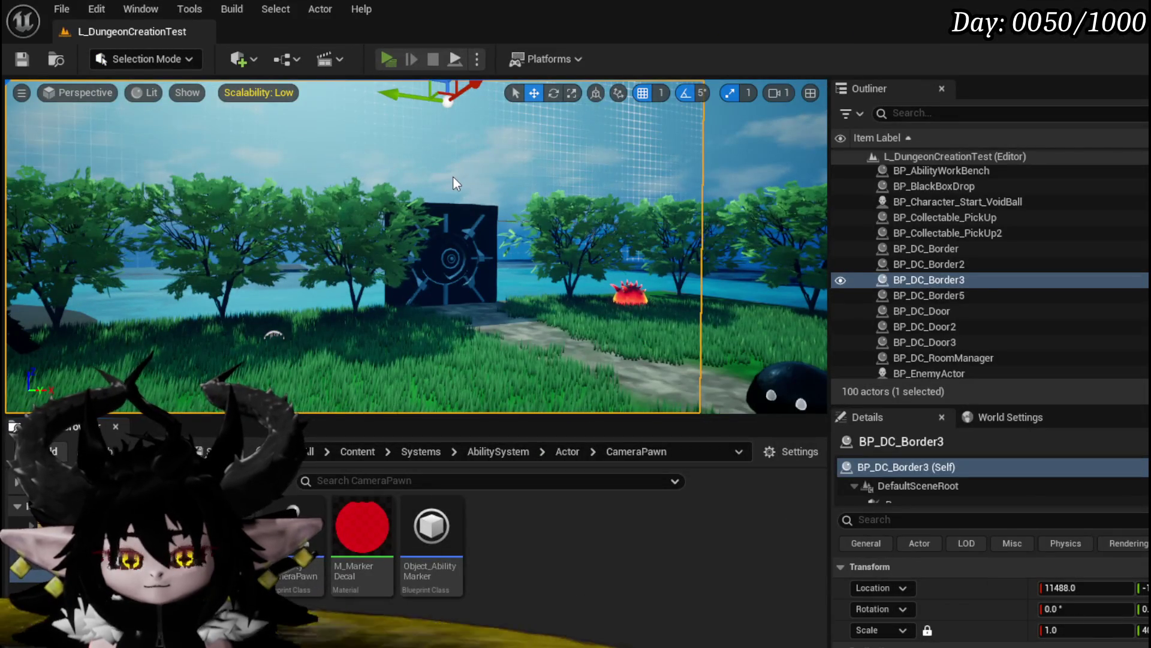
key("w")
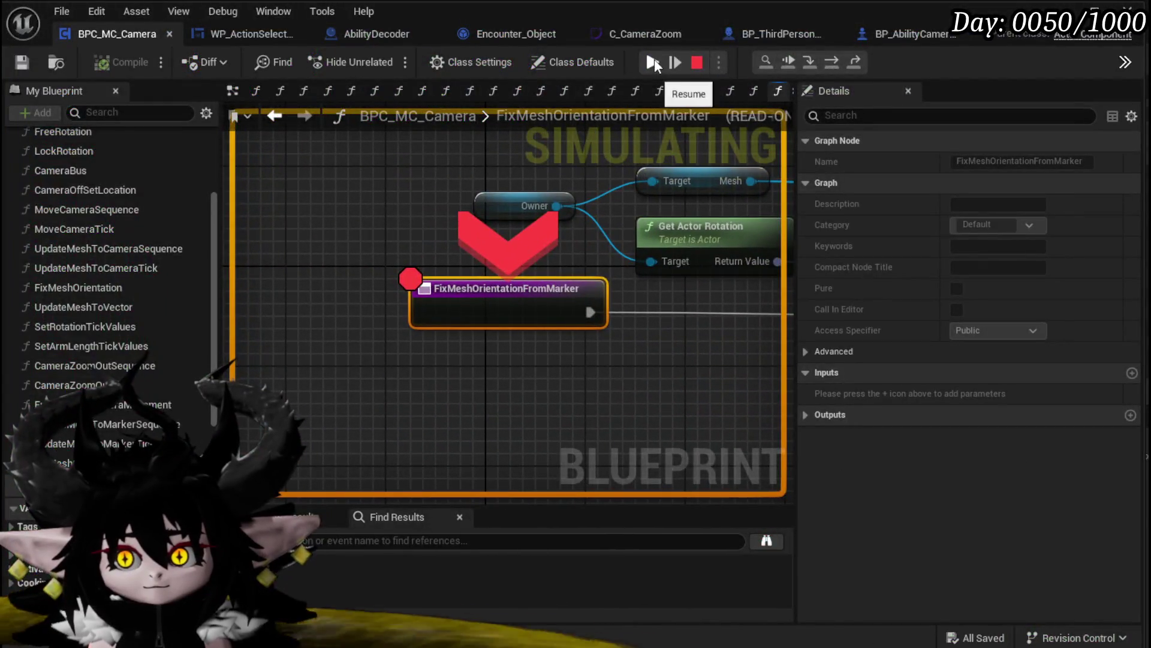
left_click(653, 63)
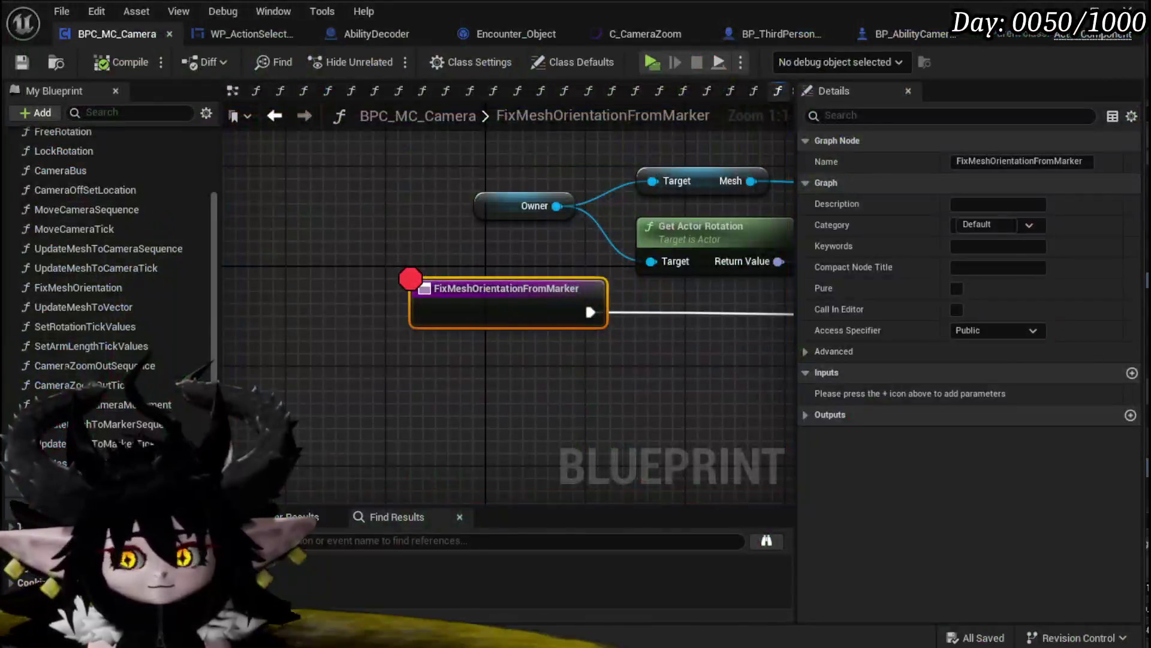
scroll(671, 410, "down", 3)
scroll(501, 408, "up", 2)
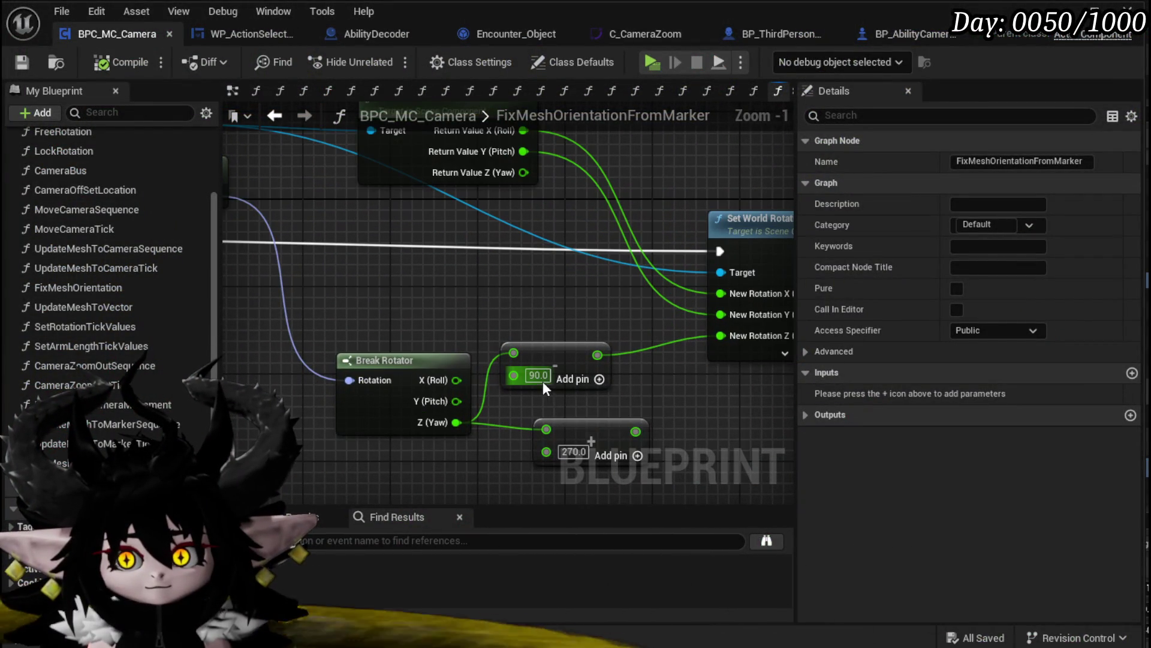
Change the yaw offset to 180.0 and test it in game by casting the Void Movement card
type("8")
key("Return")
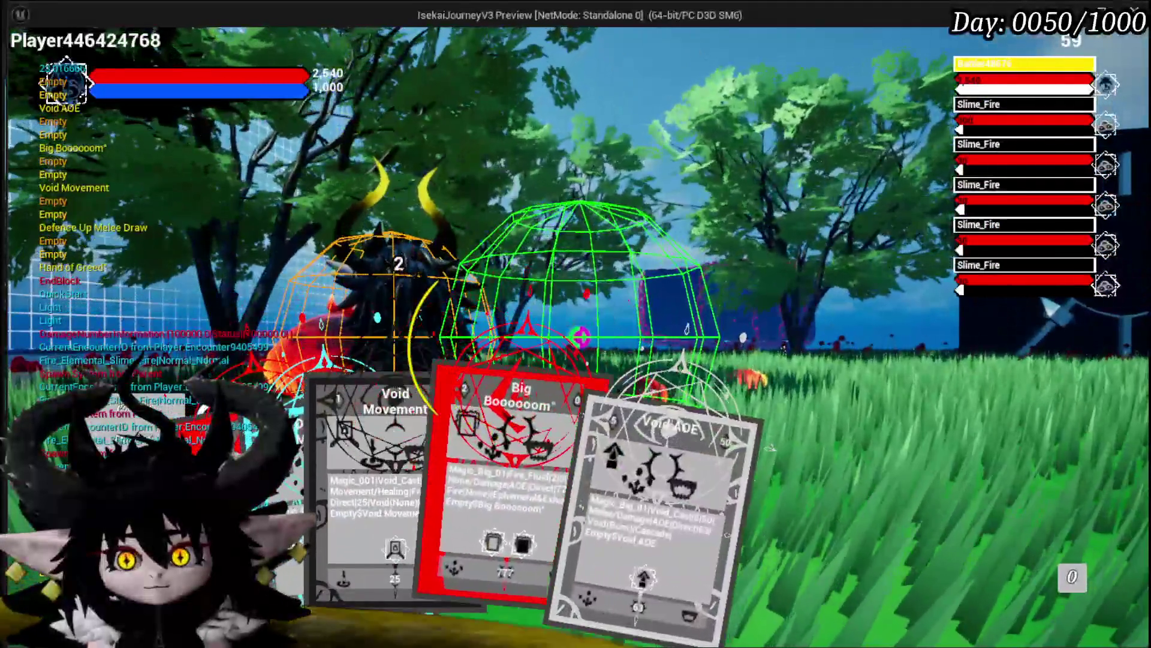
left_click(356, 541)
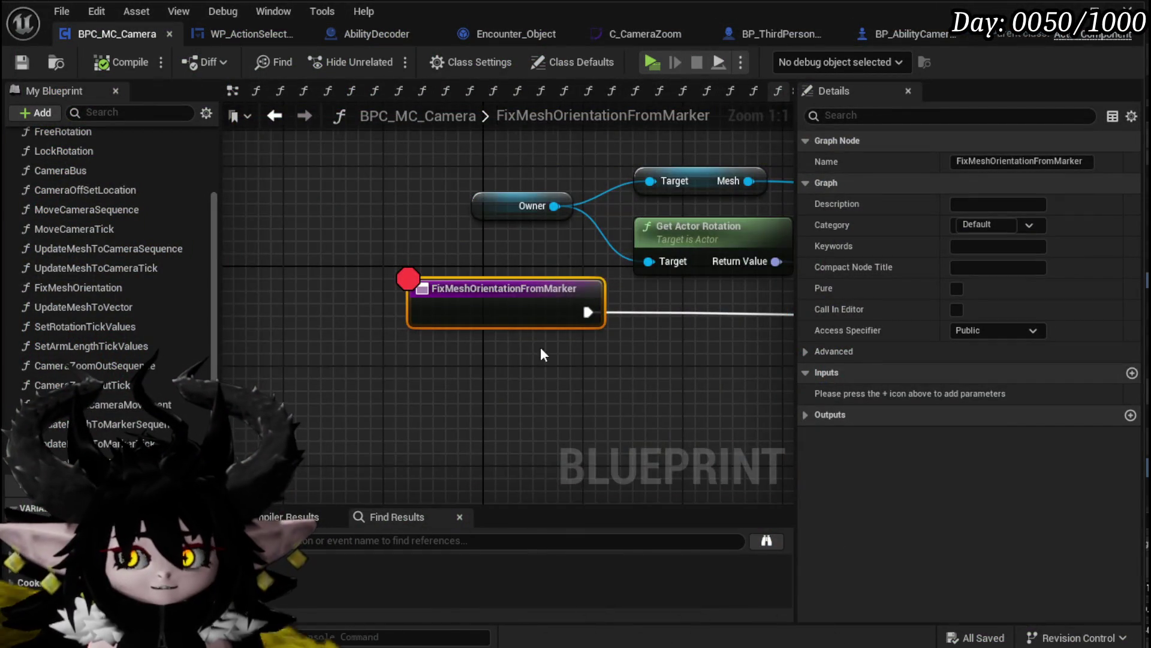
scroll(541, 354, "down", 4)
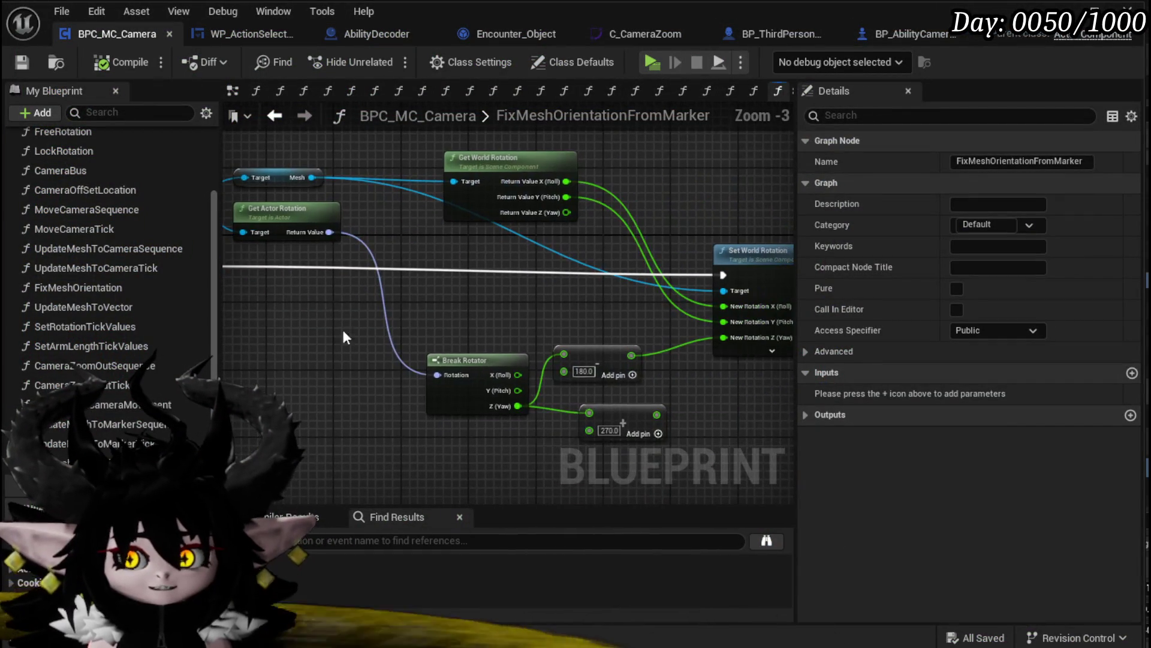
scroll(536, 354, "up", 2)
Reconnect the 270.0 node to the mesh's yaw, delete the 180.0 node, then compile and save
left_click_drag(694, 399, 769, 318)
left_click(635, 336)
key("Delete")
left_click(105, 66)
left_click(22, 61)
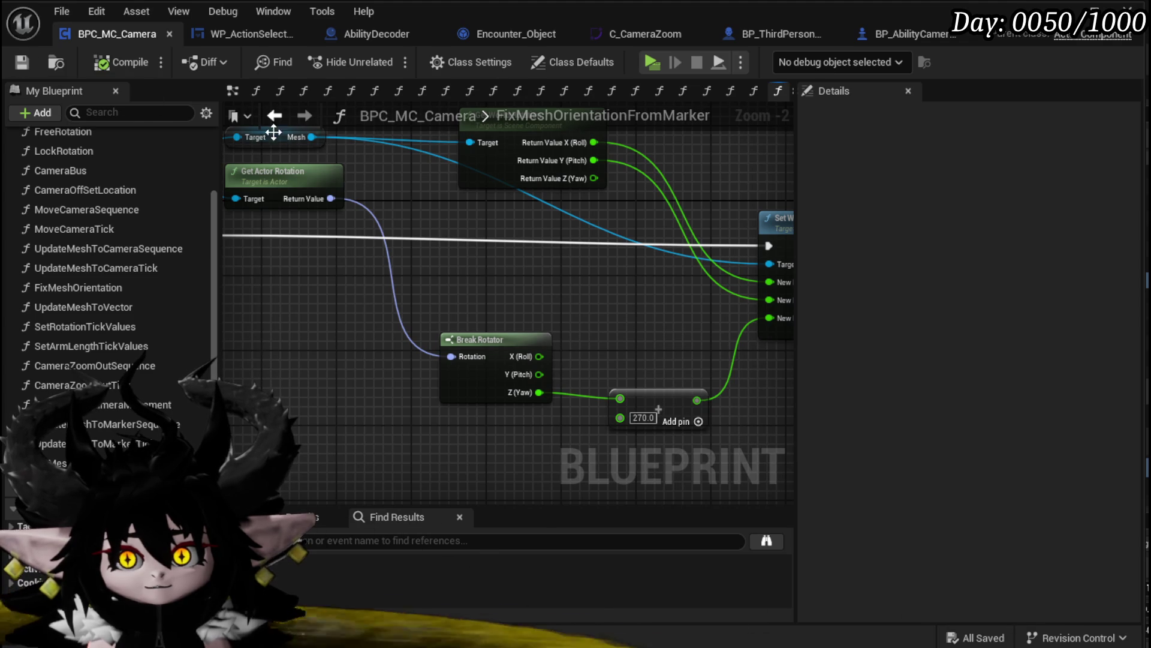
scroll(423, 218, "up", 1)
scroll(315, 153, "up", 1)
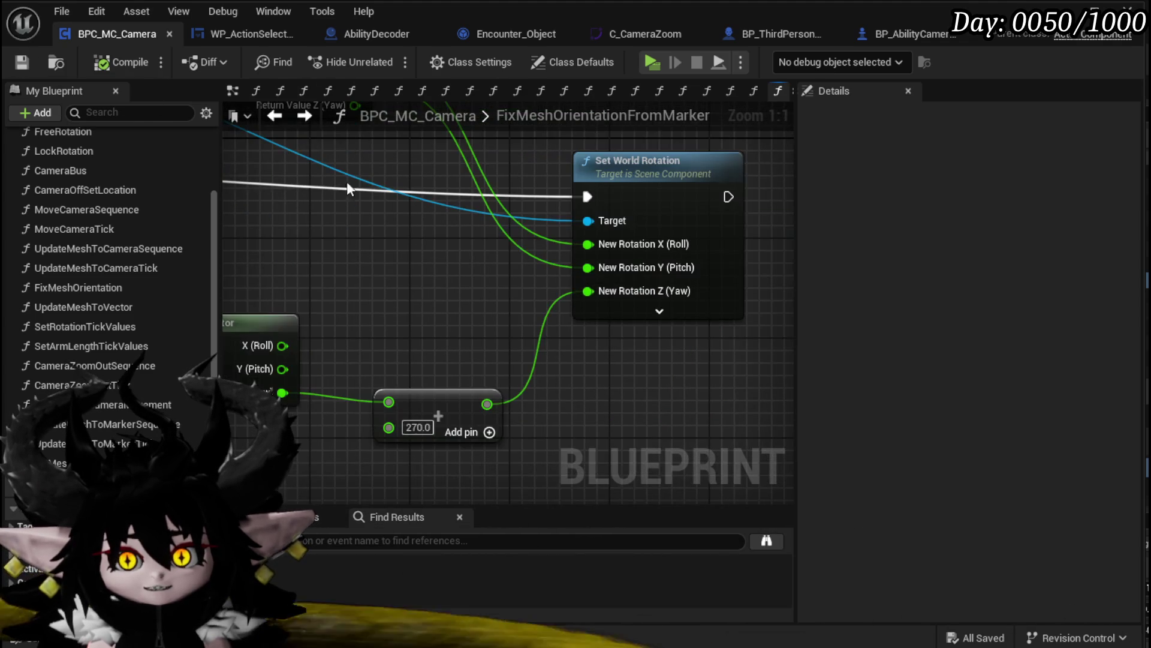
scroll(432, 247, "down", 3)
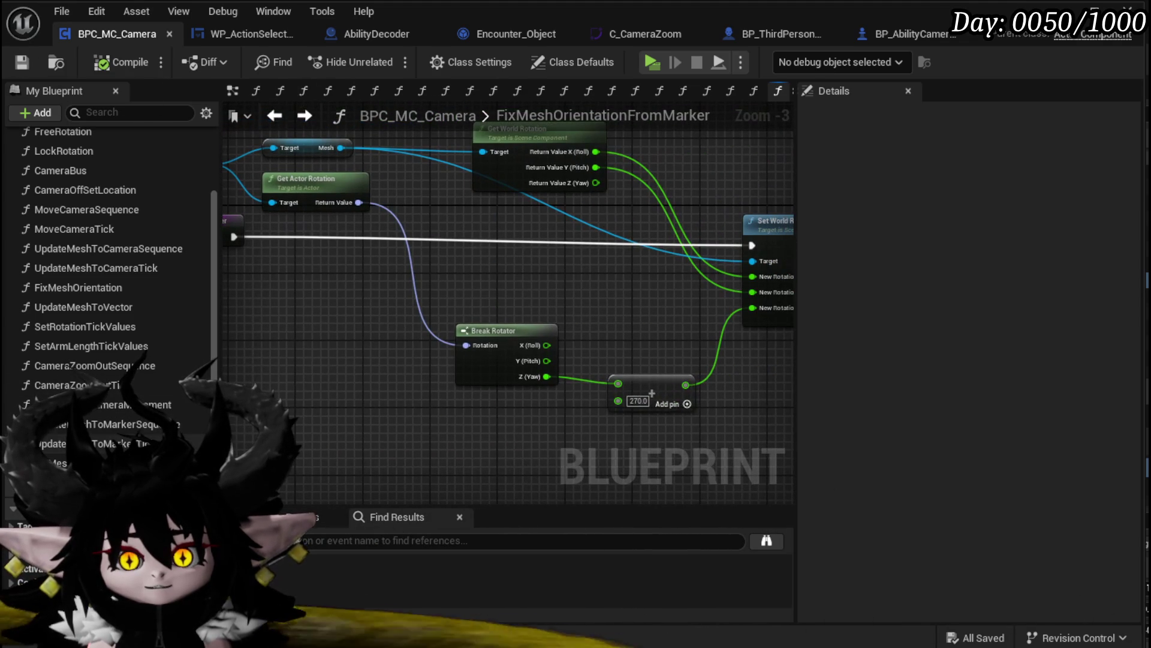
Review the UpdateMeshToMarkerSequence, UpdateMeshToMarkerTick and EndFreeAimCameraMovement function graphs
double_click(141, 429)
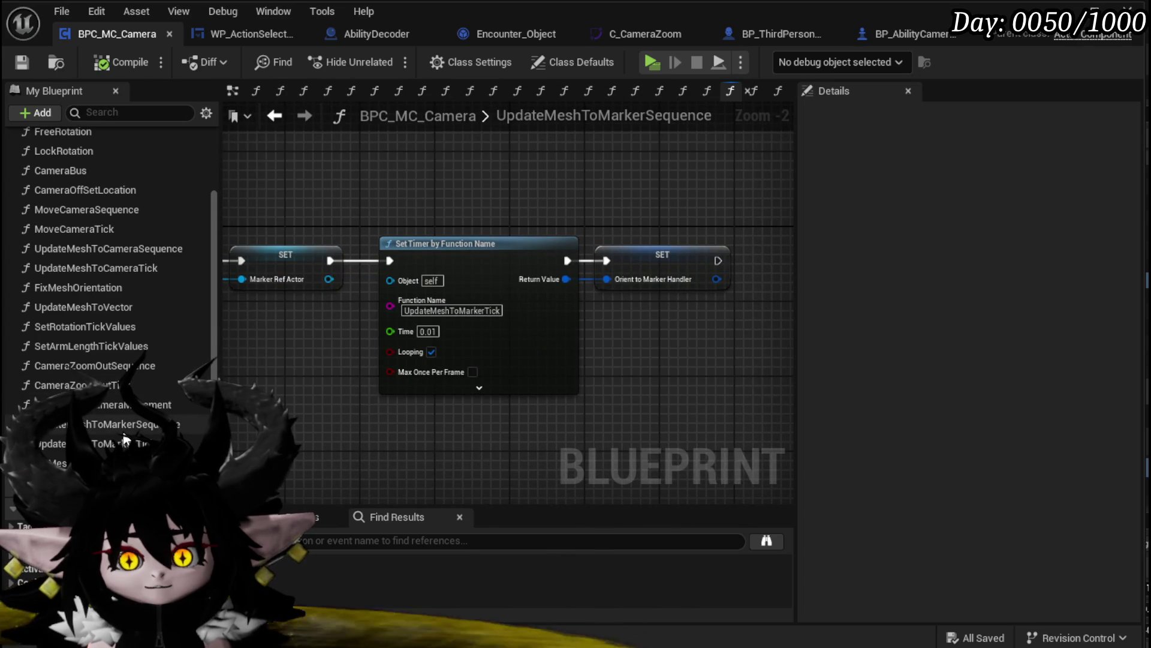
double_click(124, 443)
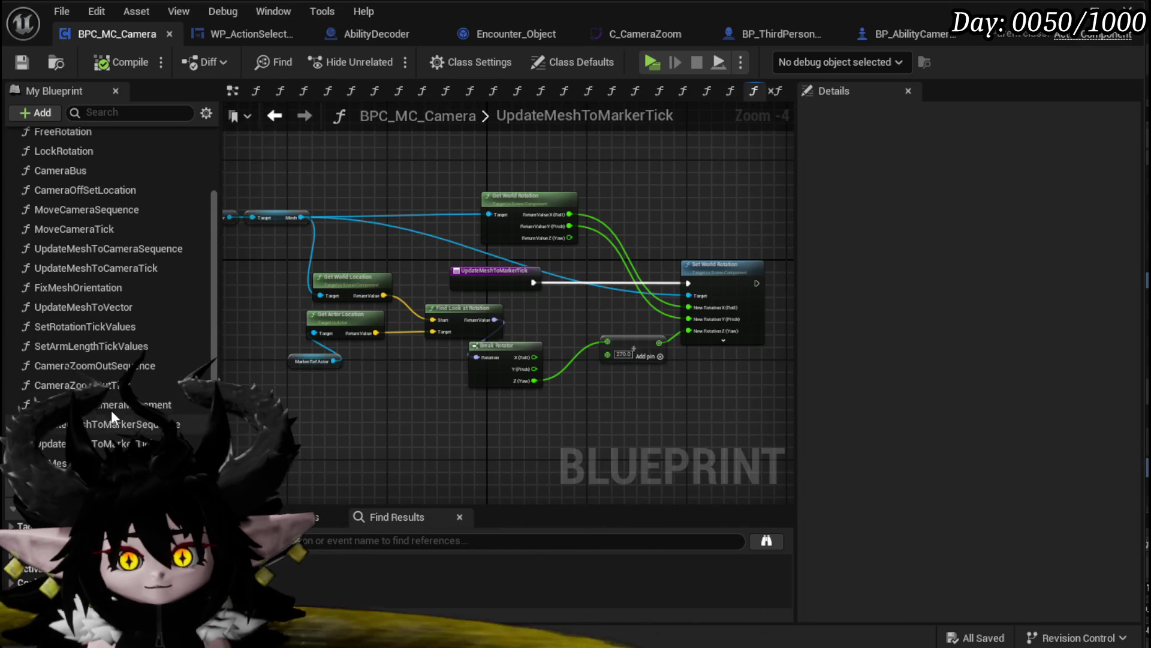
double_click(103, 404)
scroll(592, 360, "up", 1)
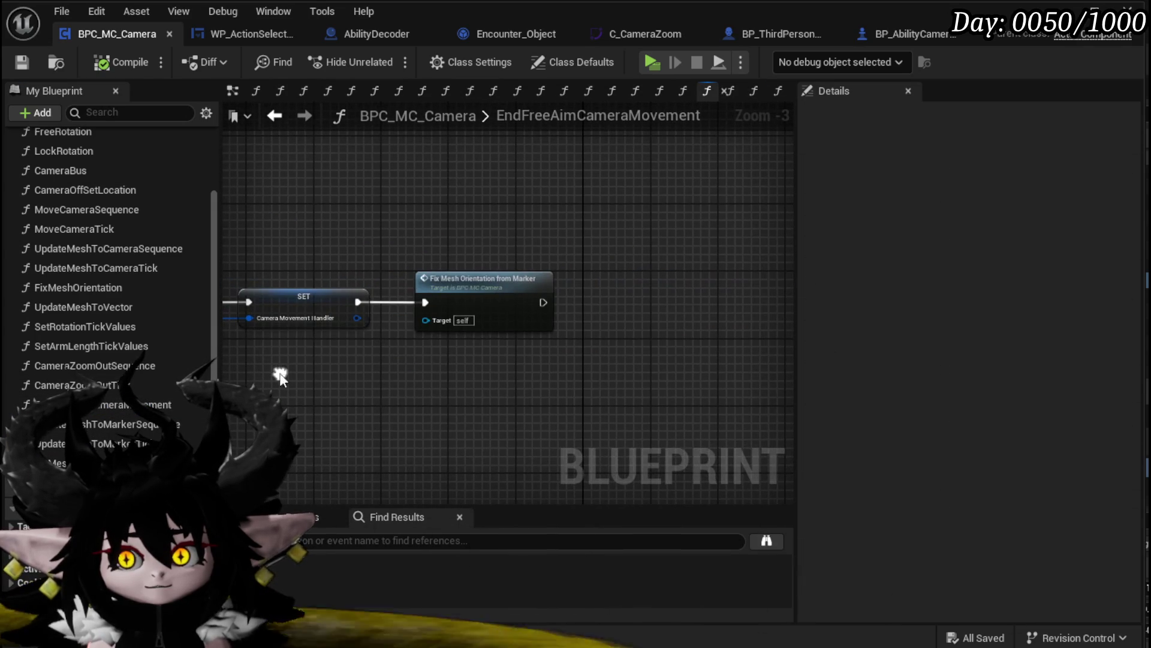
mouse_move(342, 454)
left_mouse_down()
mouse_move(581, 229)
mouse_move(403, 251)
left_mouse_up()
left_click(353, 363)
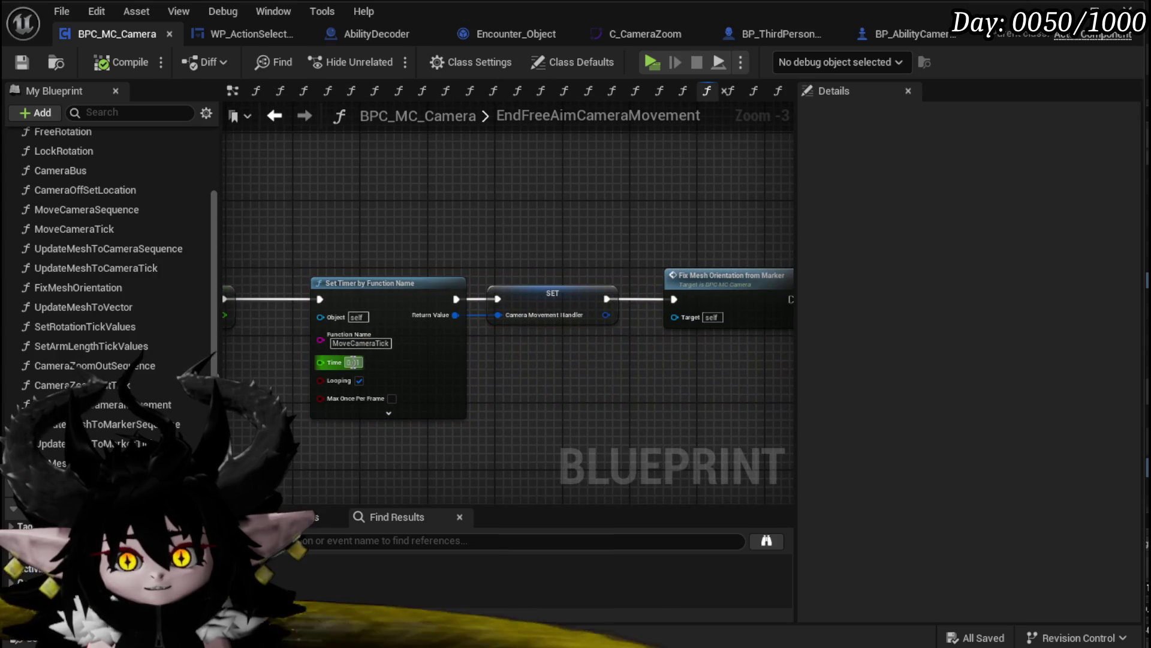
scroll(138, 289, "up", 1)
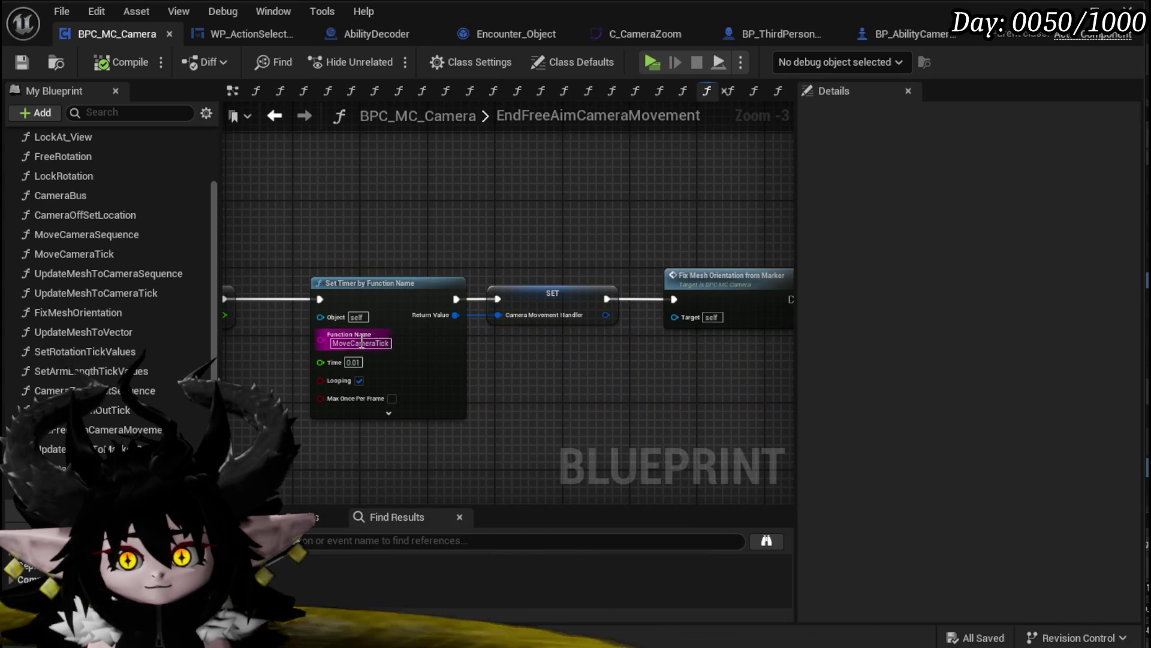
In MoveCameraTick, delete the Current/End Camera Location comparison nodes, then compile and save
double_click(92, 255)
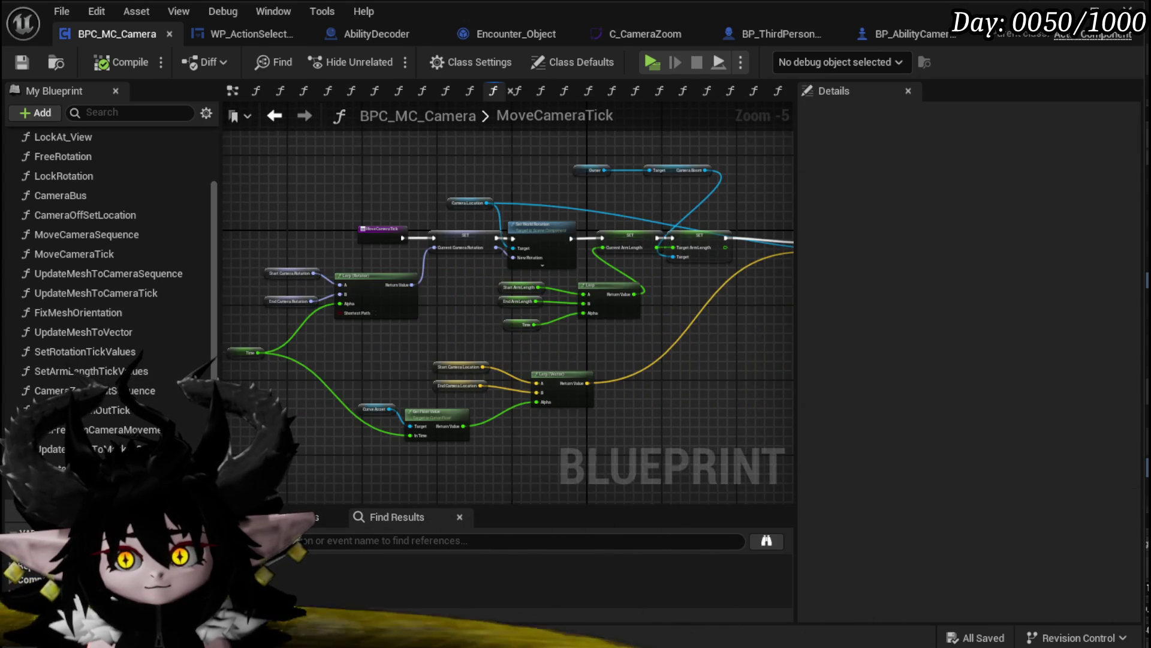
scroll(619, 195, "up", 2)
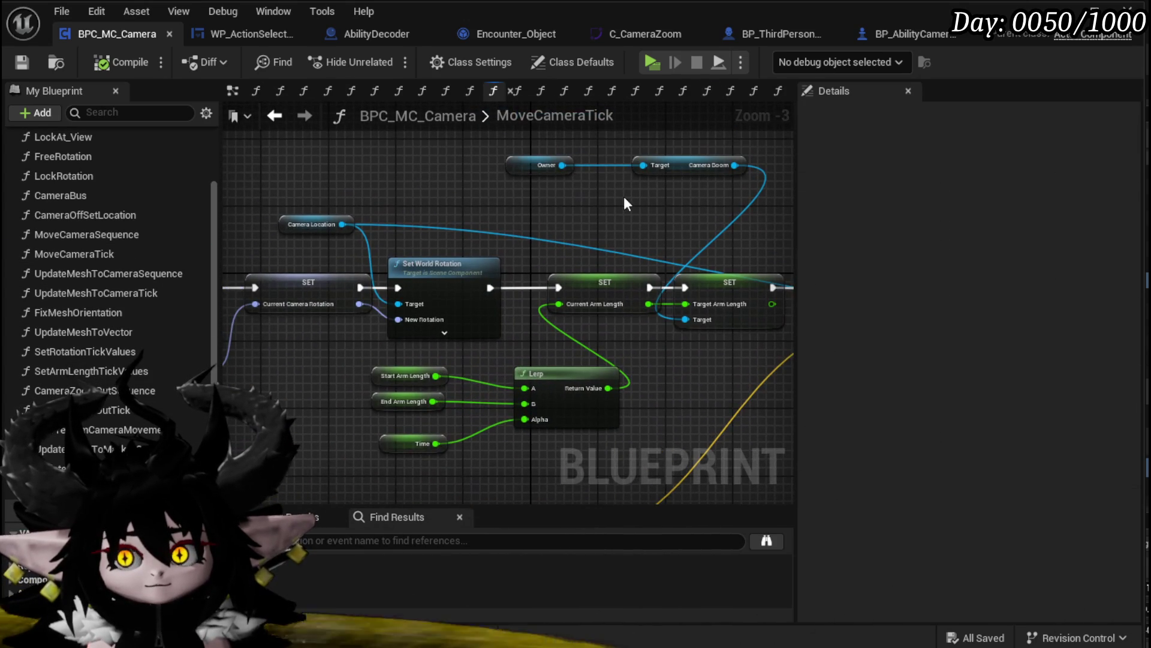
mouse_move(715, 214)
left_mouse_down()
mouse_move(824, 221)
mouse_move(248, 192)
left_mouse_up()
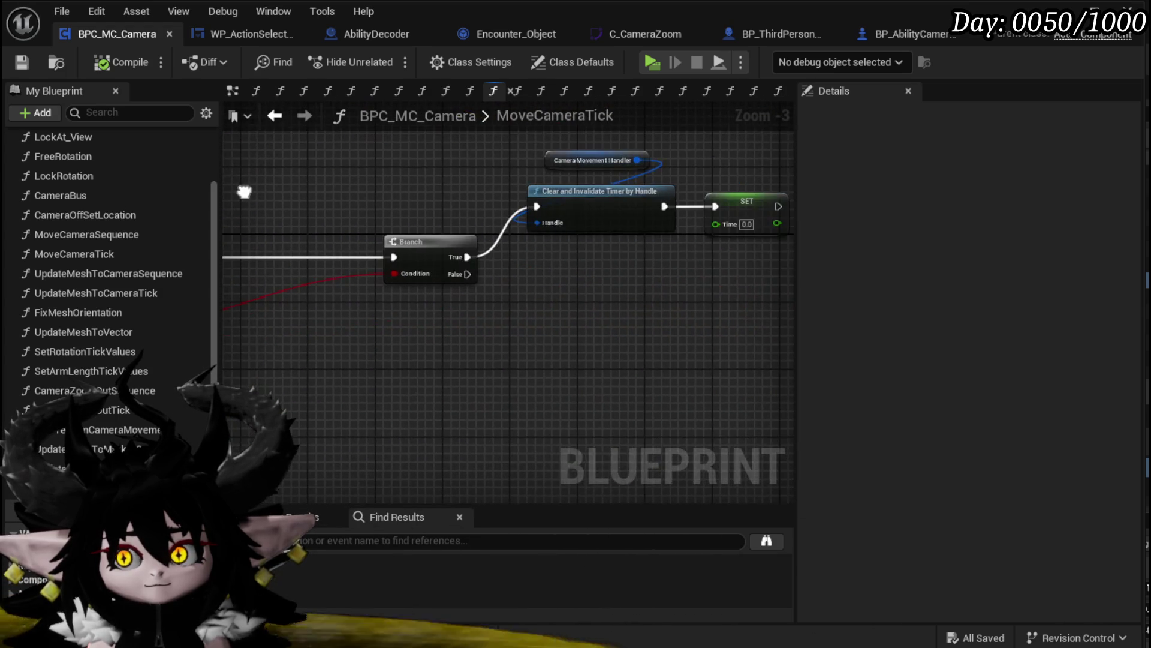
scroll(330, 181, "down", 2)
mouse_move(330, 181)
left_mouse_down()
mouse_move(251, 198)
mouse_move(480, 250)
mouse_move(372, 231)
mouse_move(620, 262)
mouse_move(400, 279)
mouse_move(632, 195)
mouse_move(681, 347)
mouse_move(583, 223)
mouse_move(547, 231)
left_mouse_up()
scroll(373, 231, "up", 2)
scroll(266, 320, "down", 2)
mouse_move(266, 320)
left_mouse_down()
mouse_move(424, 246)
mouse_move(627, 177)
left_mouse_up()
scroll(412, 255, "up", 3)
scroll(412, 256, "down", 3)
key("Delete")
left_click(22, 61)
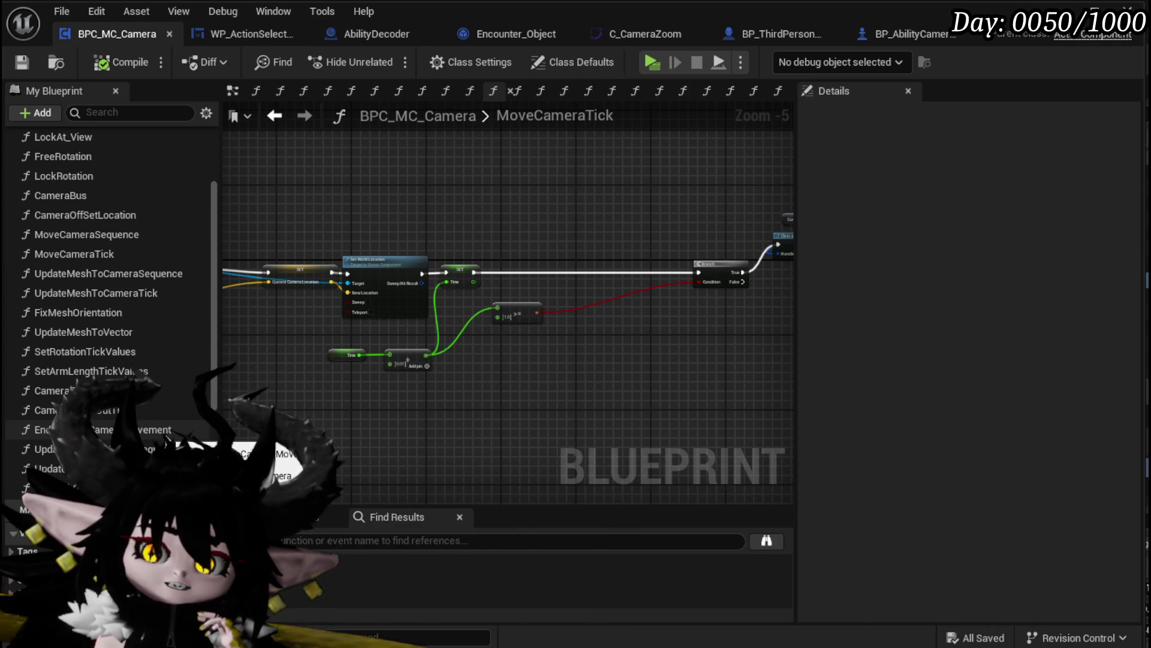
Rearrange UpdateMeshToMarkerTick, moving the Break Rotator, location and Marker Ref Actor nodes
double_click(120, 448)
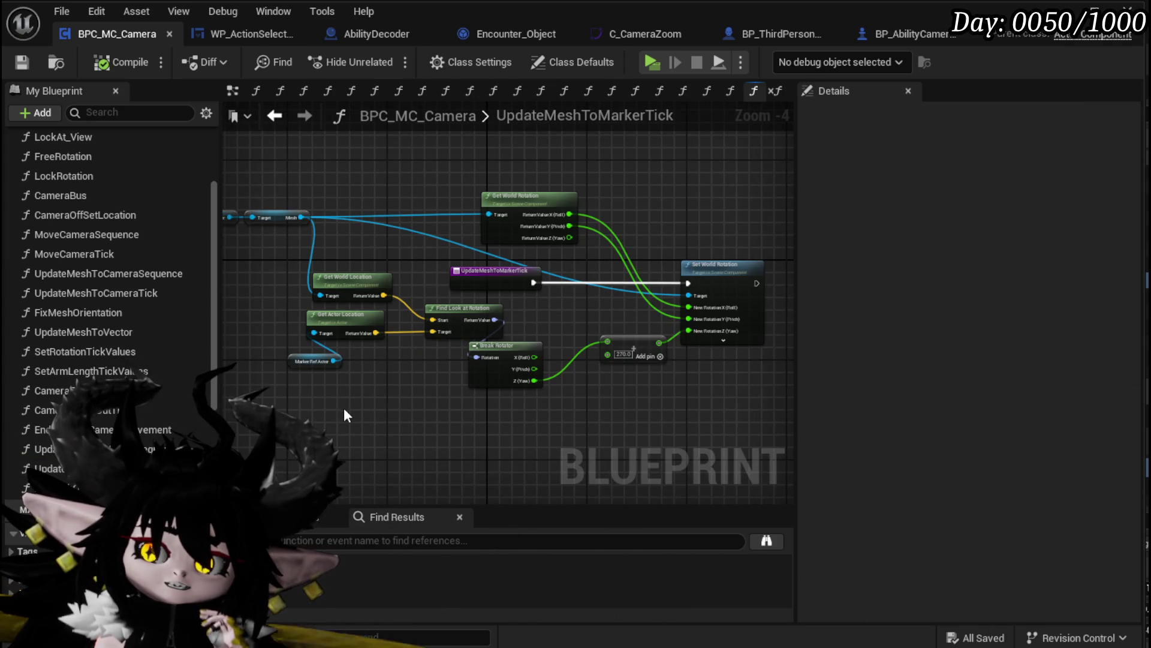
scroll(343, 414, "up", 2)
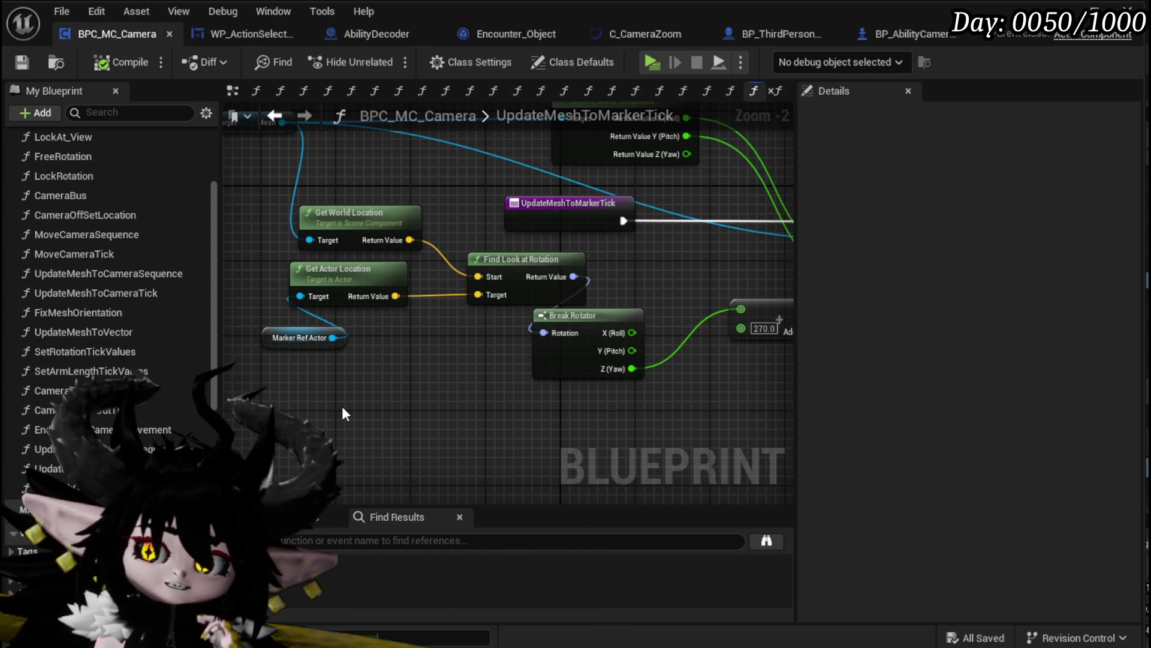
mouse_move(343, 413)
left_mouse_down()
mouse_move(368, 476)
mouse_move(389, 479)
left_mouse_up()
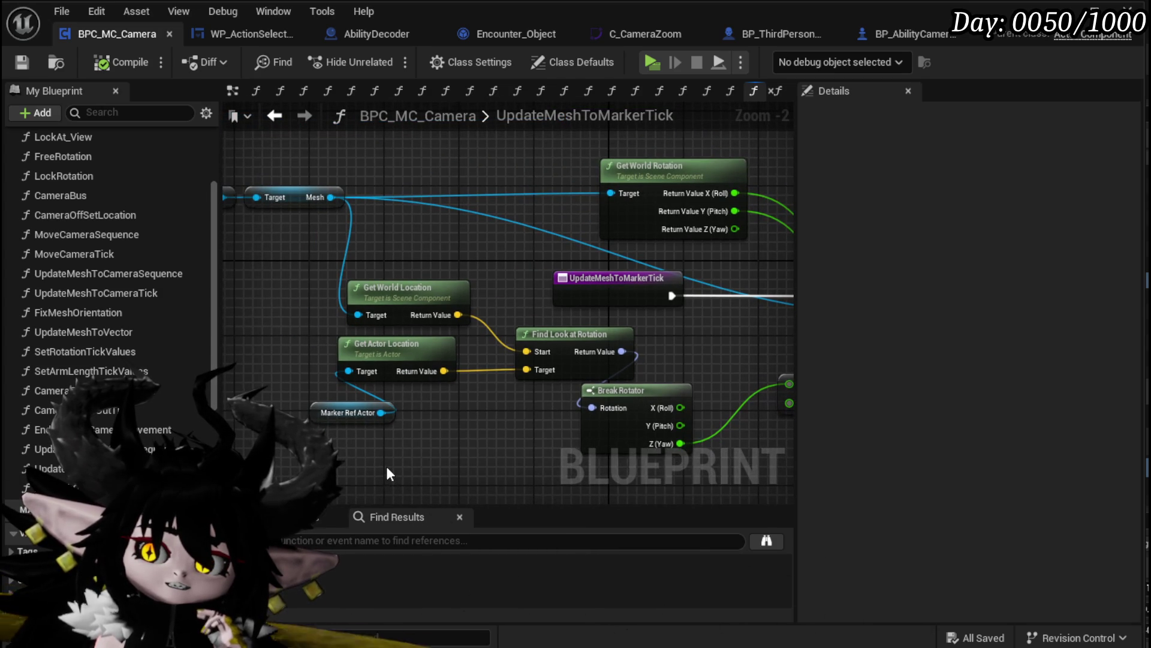
mouse_move(385, 468)
left_mouse_down()
mouse_move(330, 444)
mouse_move(486, 459)
mouse_move(277, 448)
mouse_move(449, 387)
left_mouse_up()
mouse_move(331, 244)
left_mouse_down()
mouse_move(390, 283)
mouse_move(412, 276)
left_mouse_up()
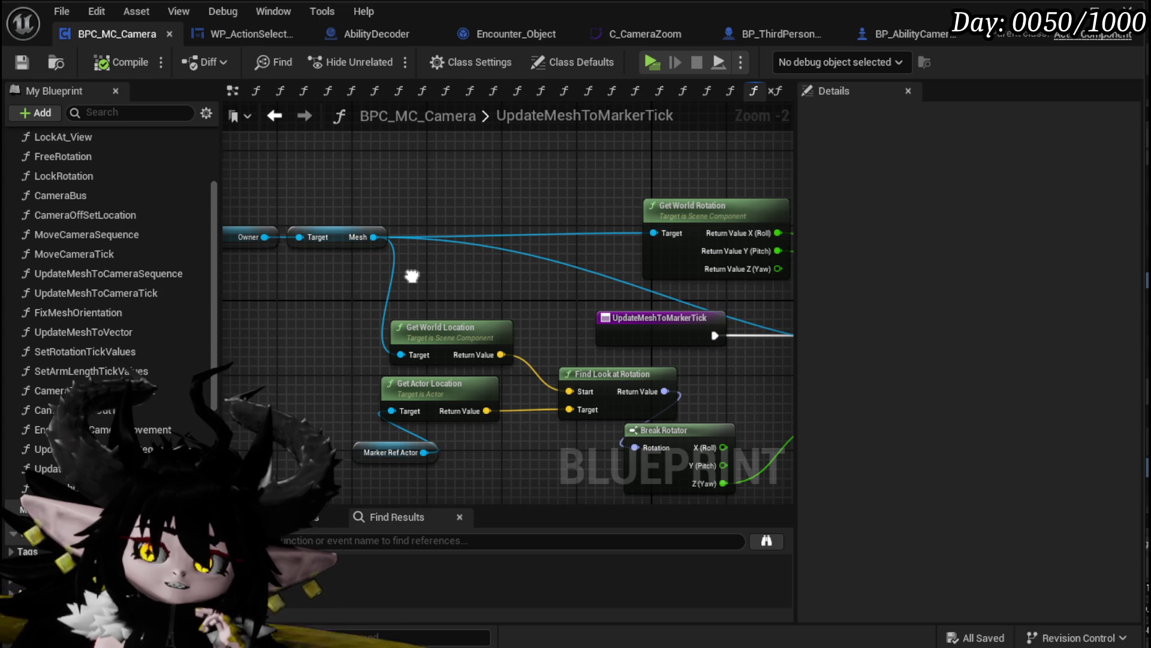
left_click_drag(412, 276, 247, 261)
left_click(377, 429)
mouse_move(378, 430)
left_mouse_down()
mouse_move(459, 336)
mouse_move(506, 384)
mouse_move(593, 389)
left_mouse_up()
left_click(377, 251)
left_click_drag(279, 281, 357, 406)
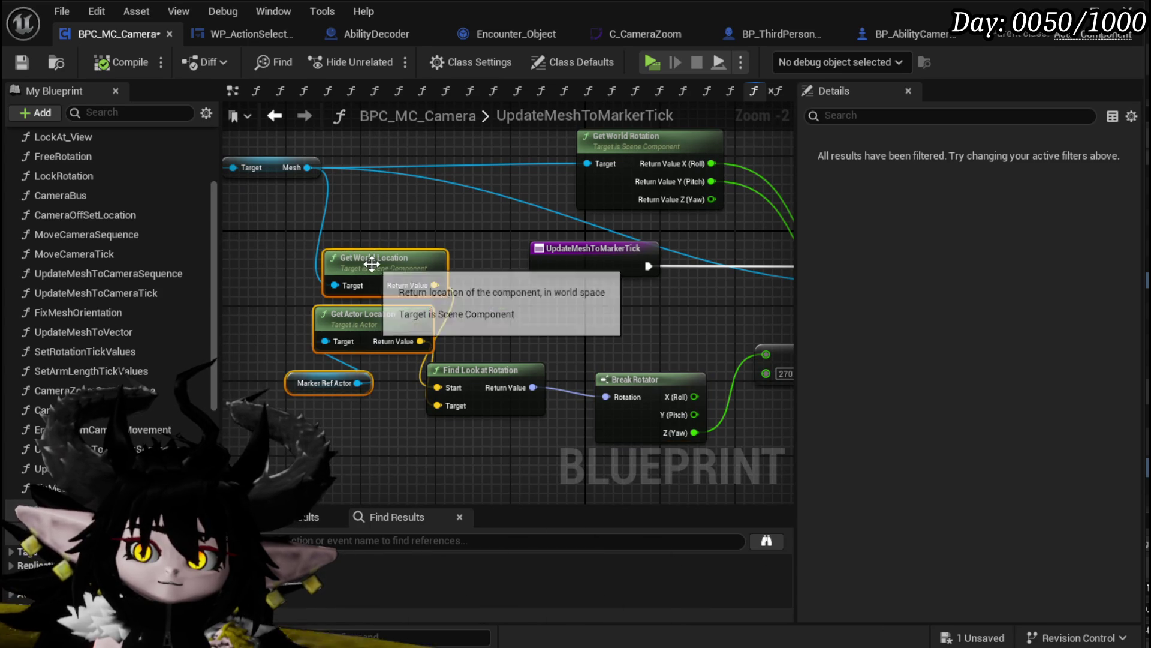
left_click_drag(372, 264, 260, 292)
mouse_move(491, 287)
left_mouse_down()
mouse_move(578, 363)
mouse_move(136, 317)
mouse_move(471, 313)
mouse_move(483, 324)
left_mouse_up()
scroll(386, 320, "down", 1)
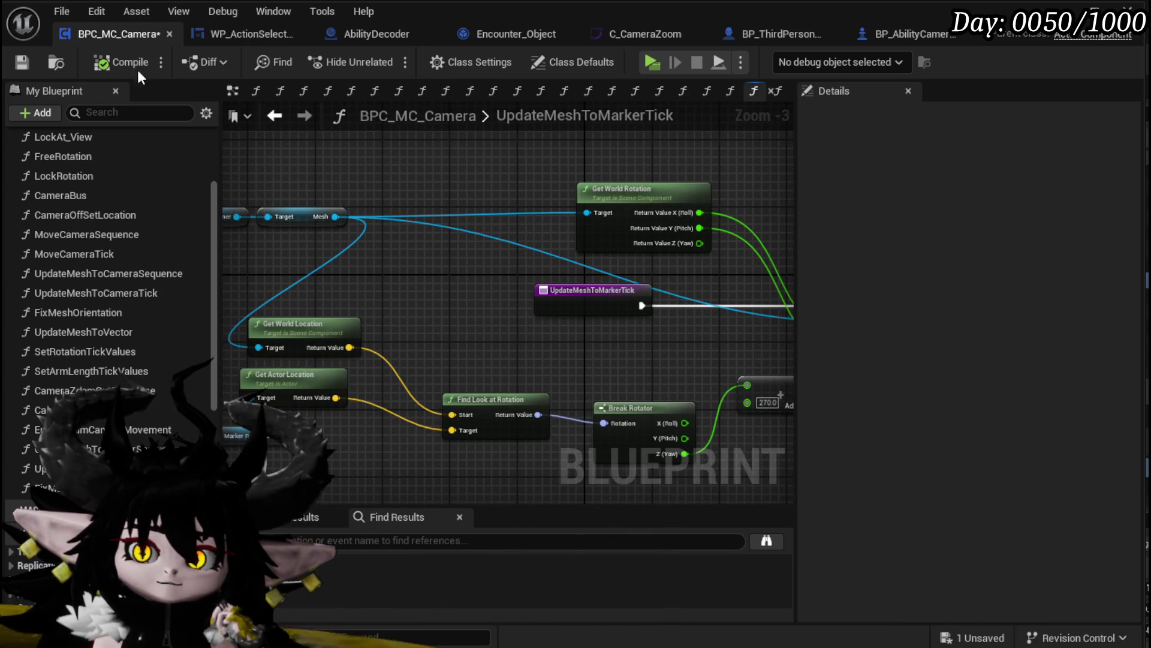
Save BPC_MC_Camera and view UpdateMeshToMarkerSequence's 0.01 looping Set Timer by Function Name node
left_click(22, 62)
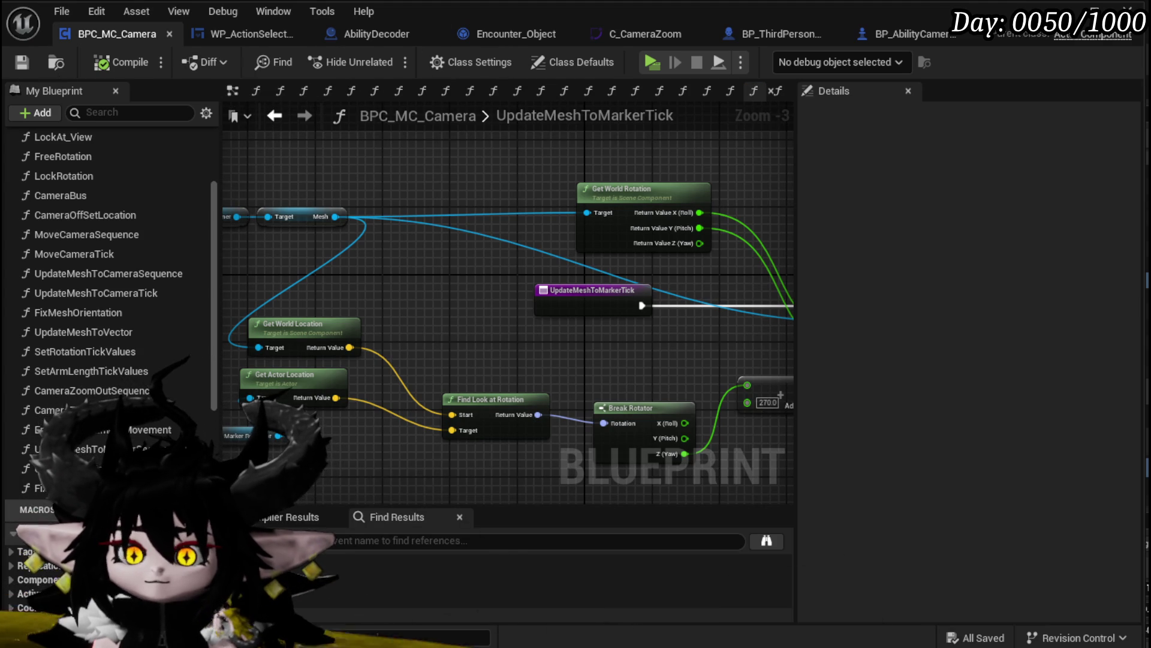
double_click(85, 447)
left_click_drag(254, 383, 755, 384)
left_click_drag(613, 378, 332, 377)
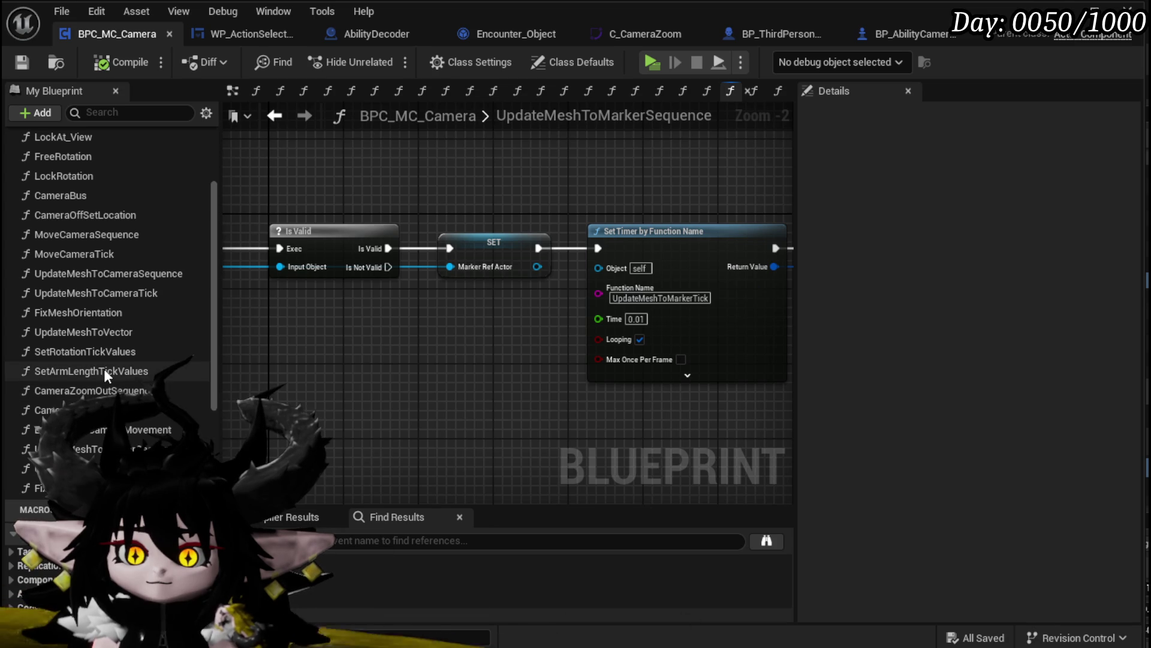
In SetRotationTickValues, move the Owner and Follow Camera nodes lower left, then save with Ctrl+S
double_click(114, 350)
scroll(334, 268, "up", 7)
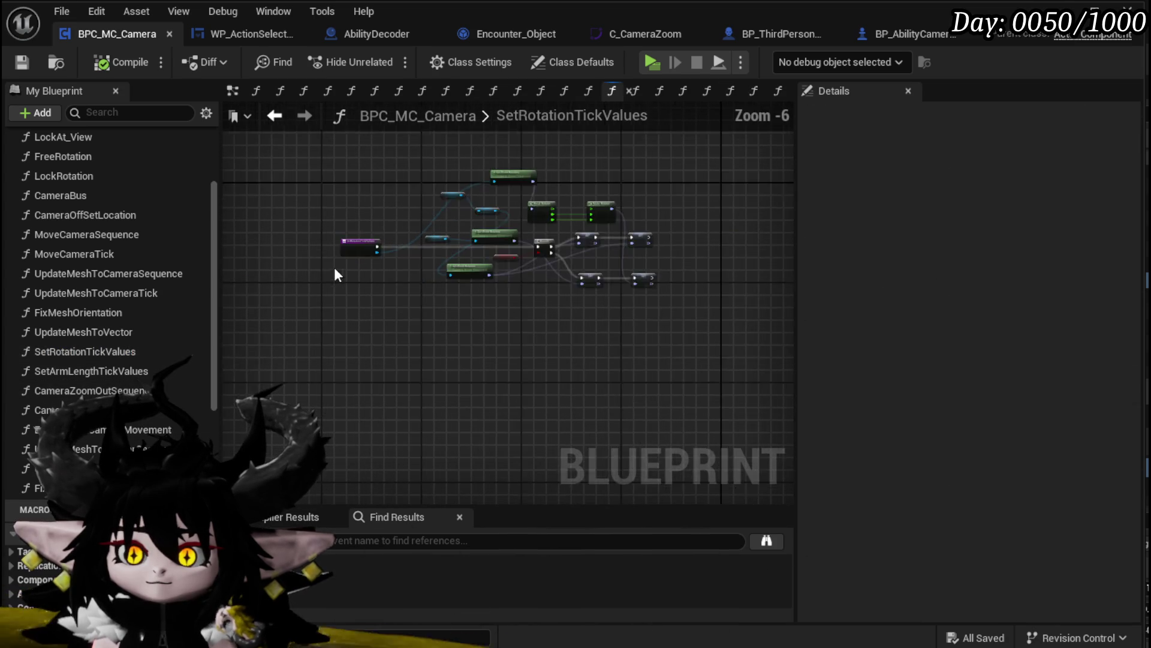
scroll(422, 404, "down", 1)
scroll(422, 404, "down", 1)
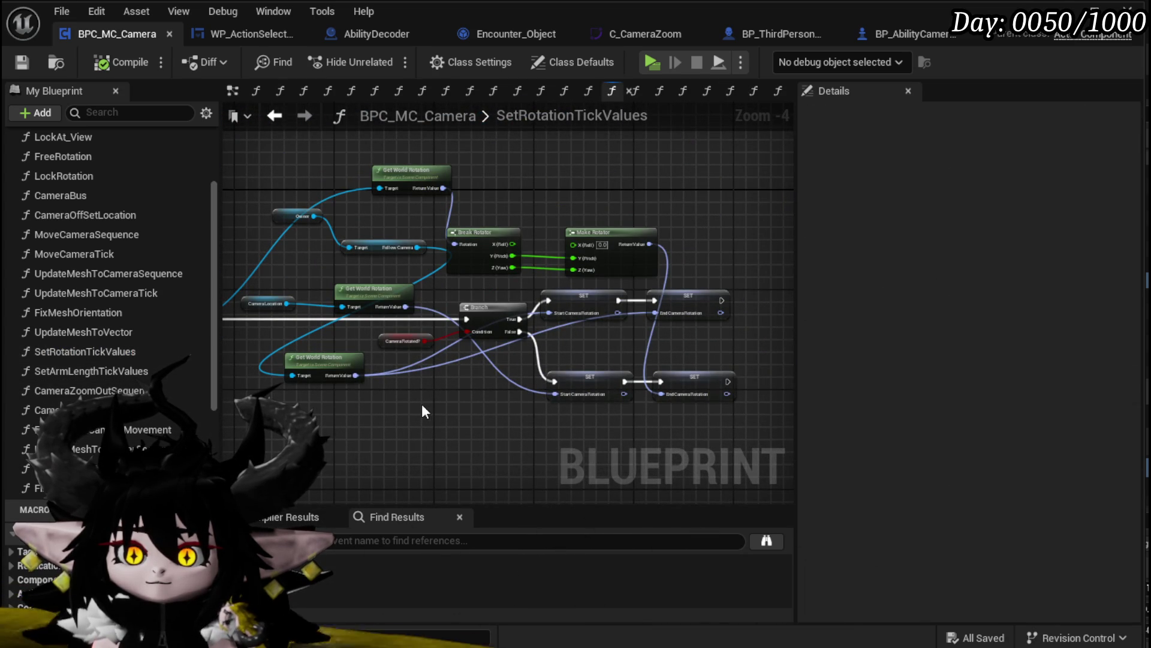
scroll(422, 411, "up", 1)
mouse_move(422, 412)
left_mouse_down()
mouse_move(424, 501)
mouse_move(552, 451)
left_mouse_up()
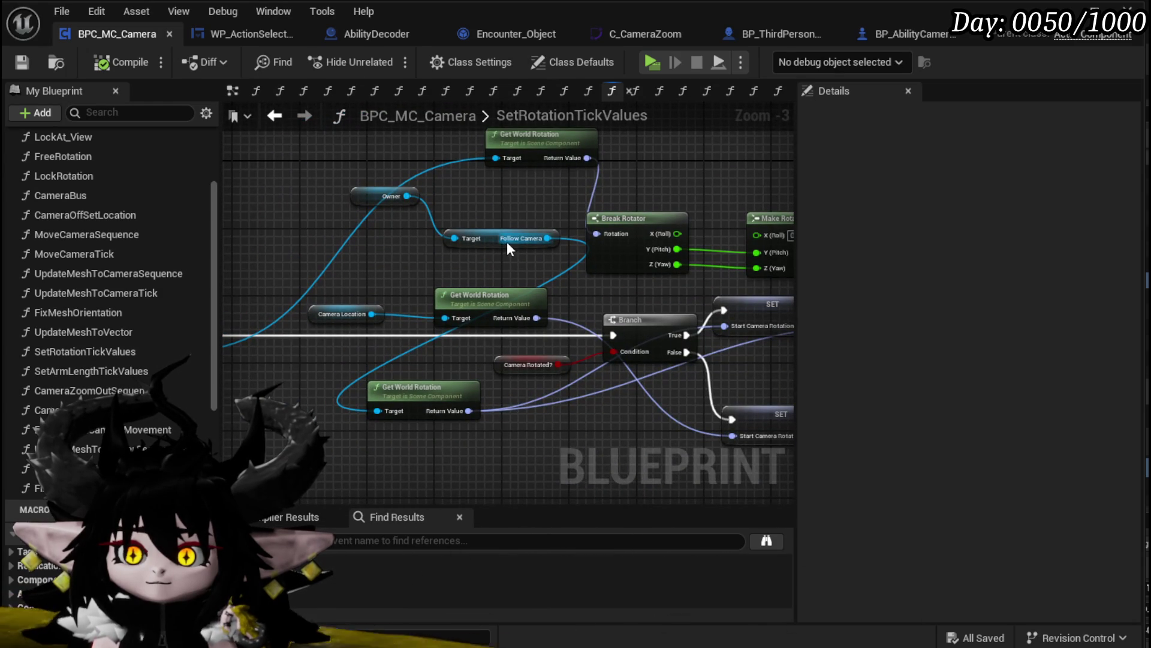
left_click_drag(473, 247, 282, 419)
left_click_drag(380, 188, 345, 423)
mouse_move(252, 414)
left_mouse_down()
mouse_move(634, 413)
mouse_move(376, 432)
mouse_move(460, 433)
mouse_move(415, 371)
left_mouse_up()
key("ctrl+s")
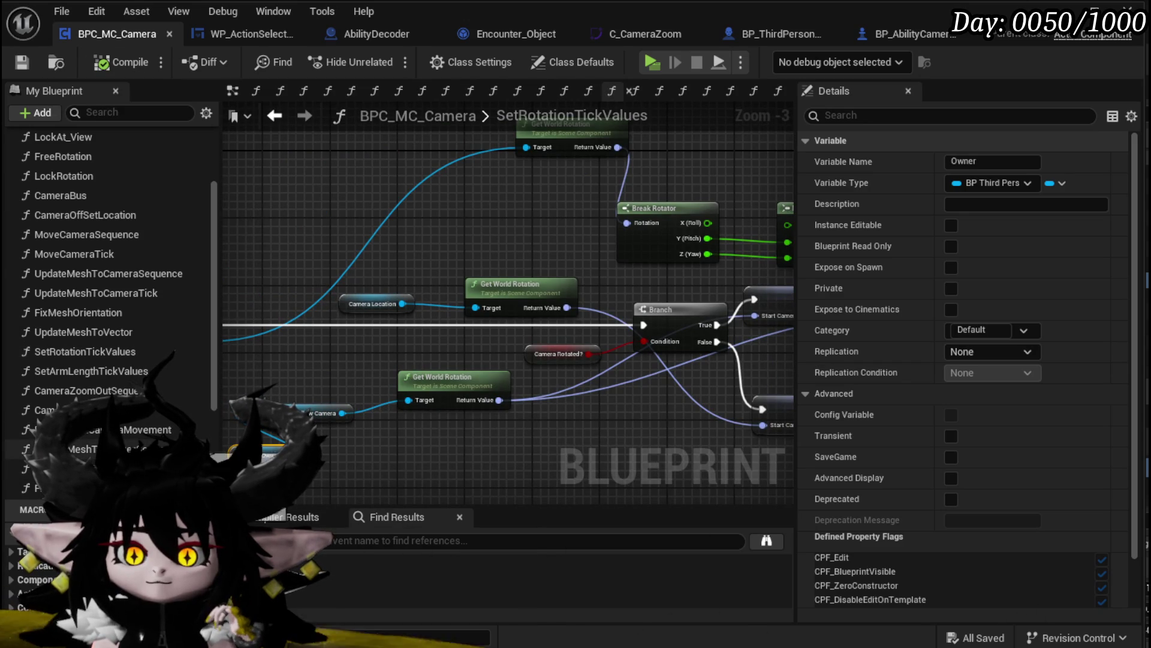
Bring up EndFreeAimCameraMovement with its start and end camera rotation setters
double_click(180, 429)
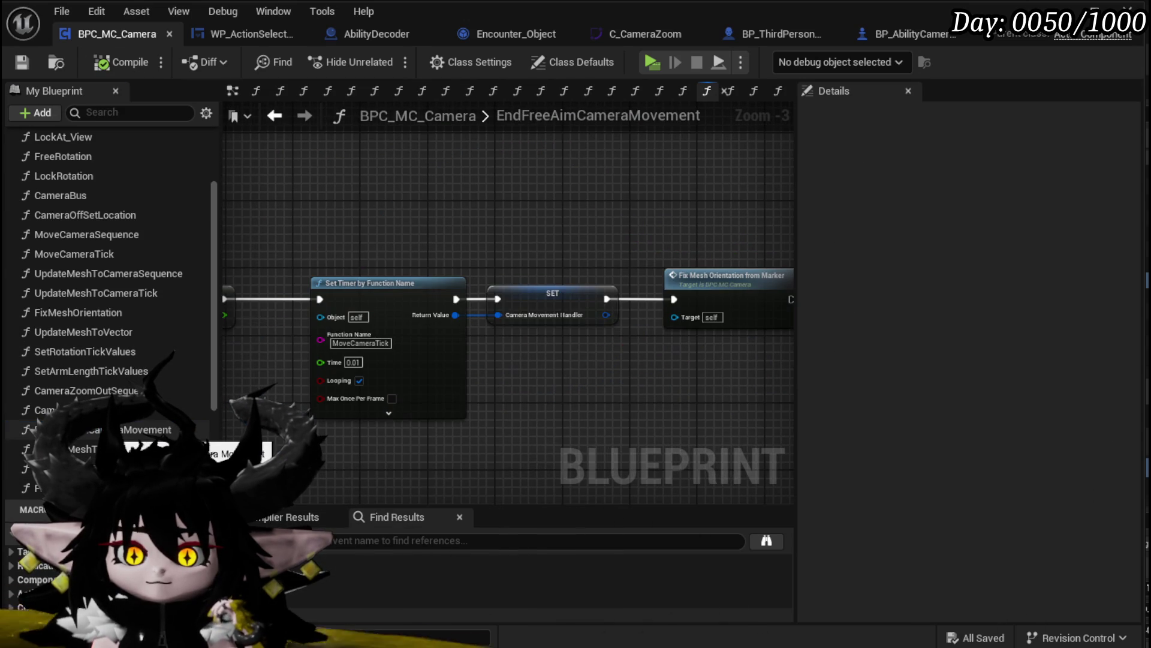
scroll(249, 384, "down", 2)
scroll(249, 384, "up", 2)
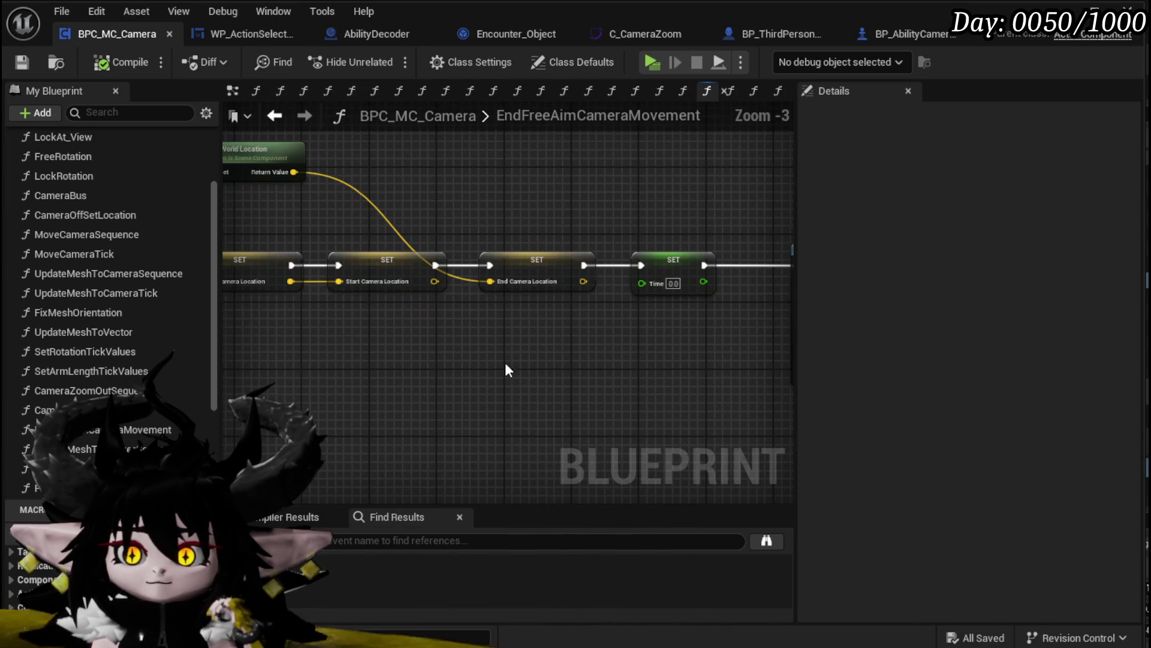
scroll(518, 362, "up", 1)
mouse_move(392, 371)
left_mouse_down()
mouse_move(390, 390)
mouse_move(422, 423)
mouse_move(761, 395)
left_mouse_up()
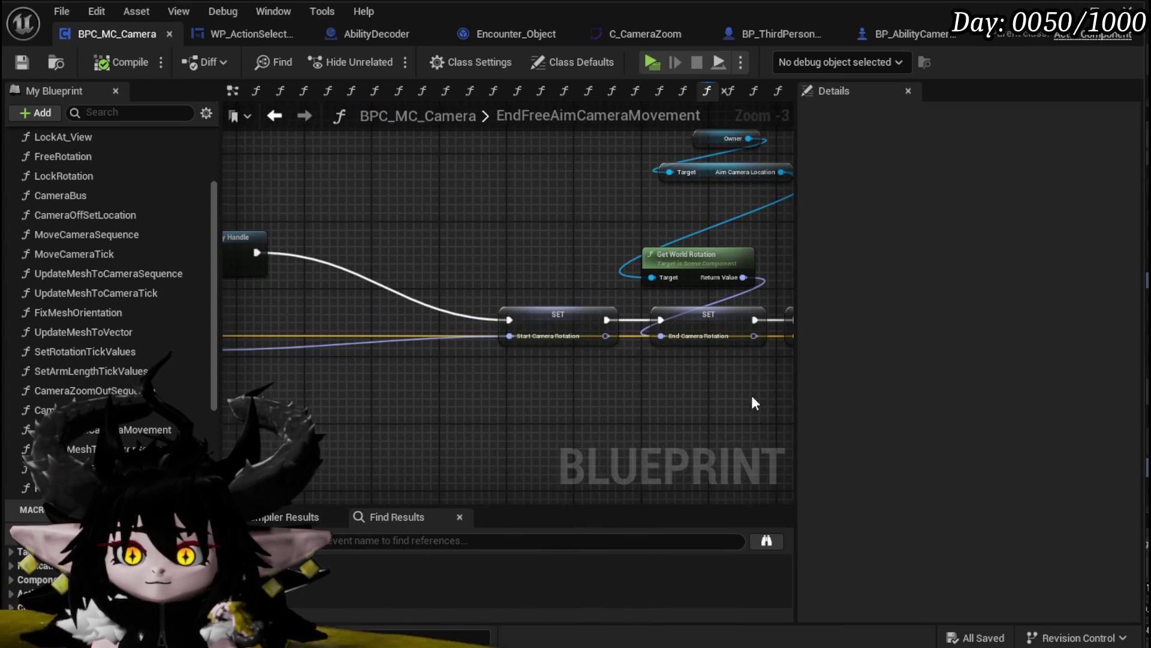
Delete the trailing Fix Mesh Orientation from Marker node, compile, and bring up UpdateMeshToMarkerTick
mouse_move(383, 380)
left_mouse_down()
mouse_move(708, 379)
mouse_move(329, 378)
left_mouse_up()
left_click_drag(432, 375, 332, 375)
left_click_drag(453, 373, 131, 350)
left_click_drag(592, 365, 249, 390)
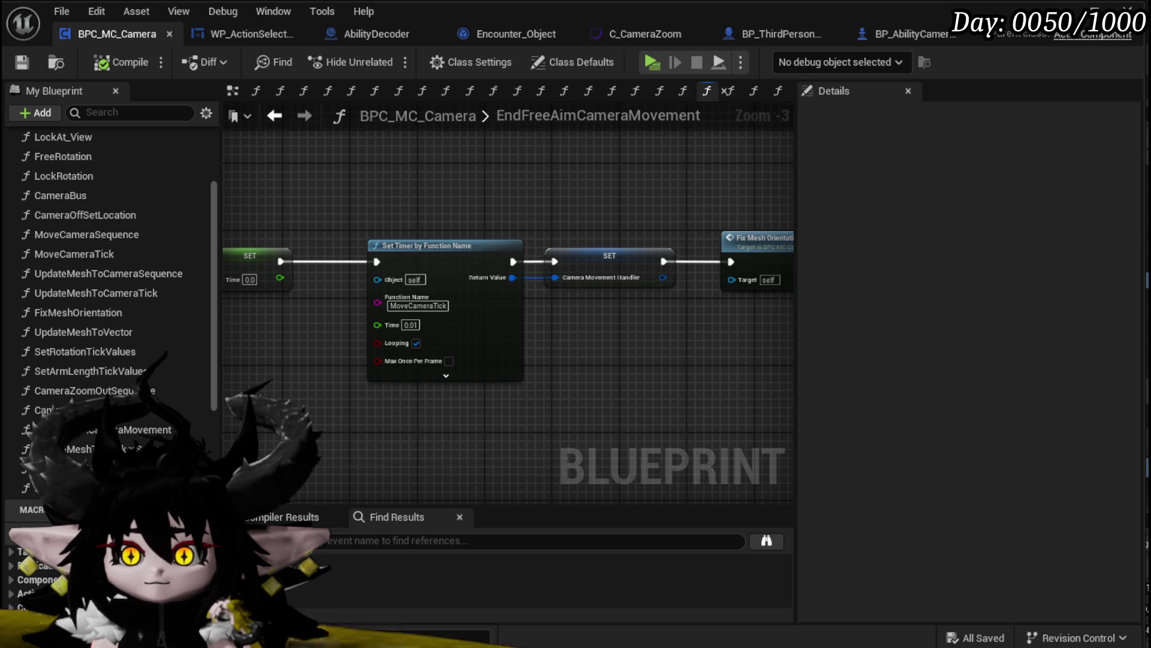
left_click_drag(540, 390, 428, 384)
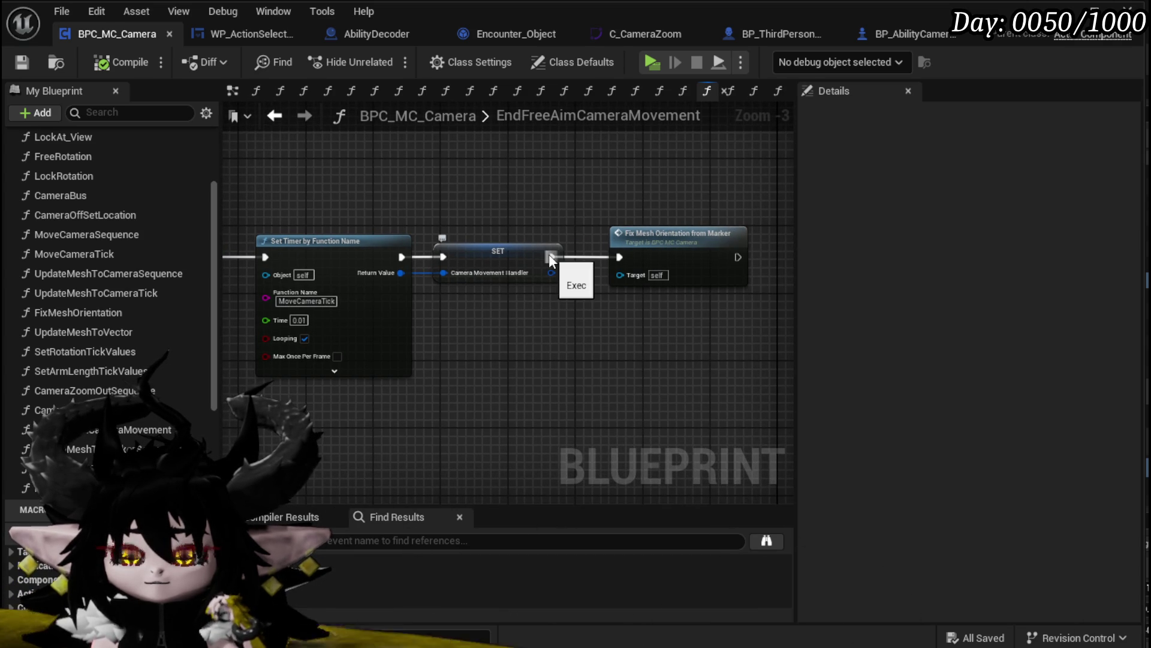
left_click_drag(649, 195, 680, 337)
key("Delete")
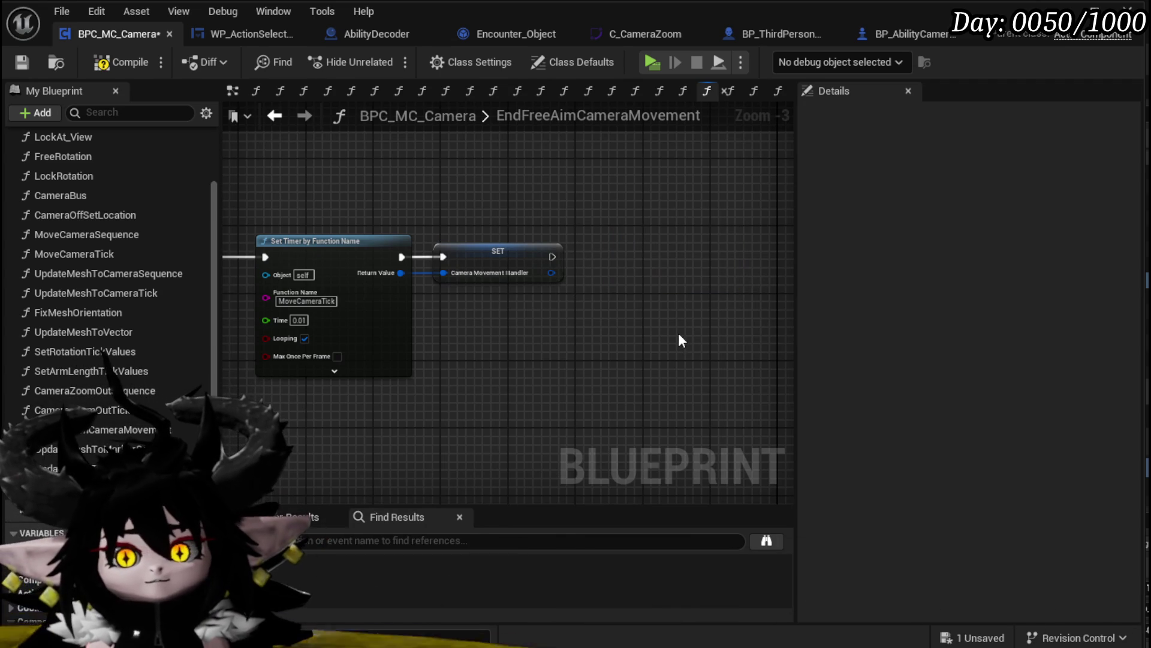
left_click(120, 62)
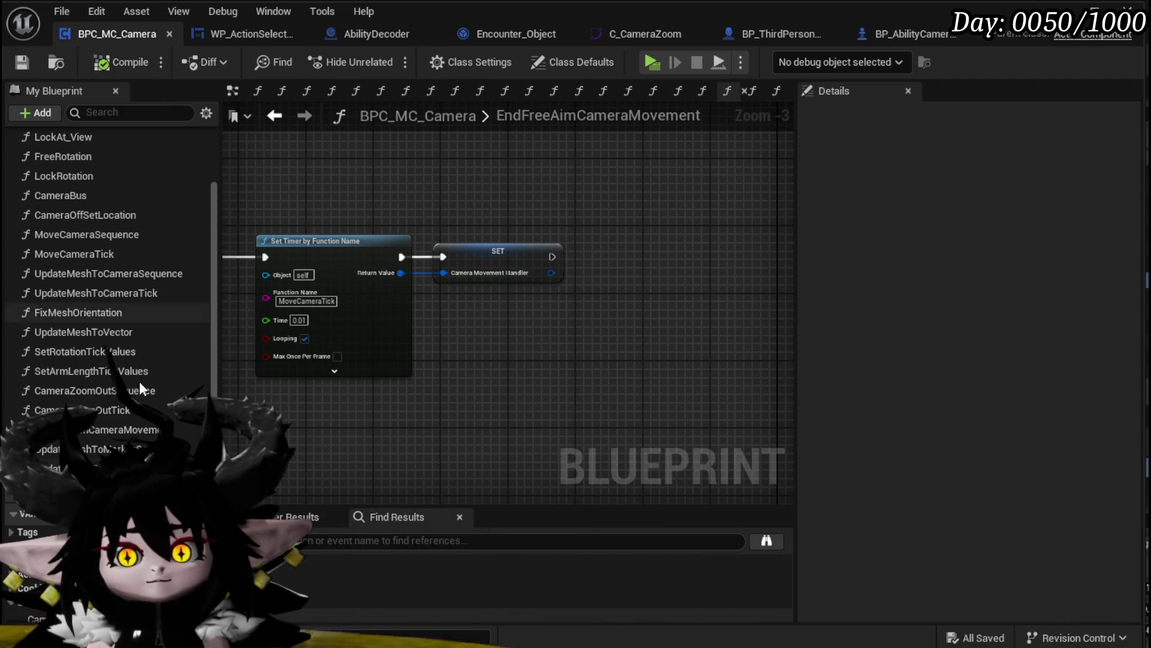
double_click(95, 448)
Bring up the CameraBus graph, peek into Move Camera Sequence, and return
left_click_drag(551, 363, 259, 326)
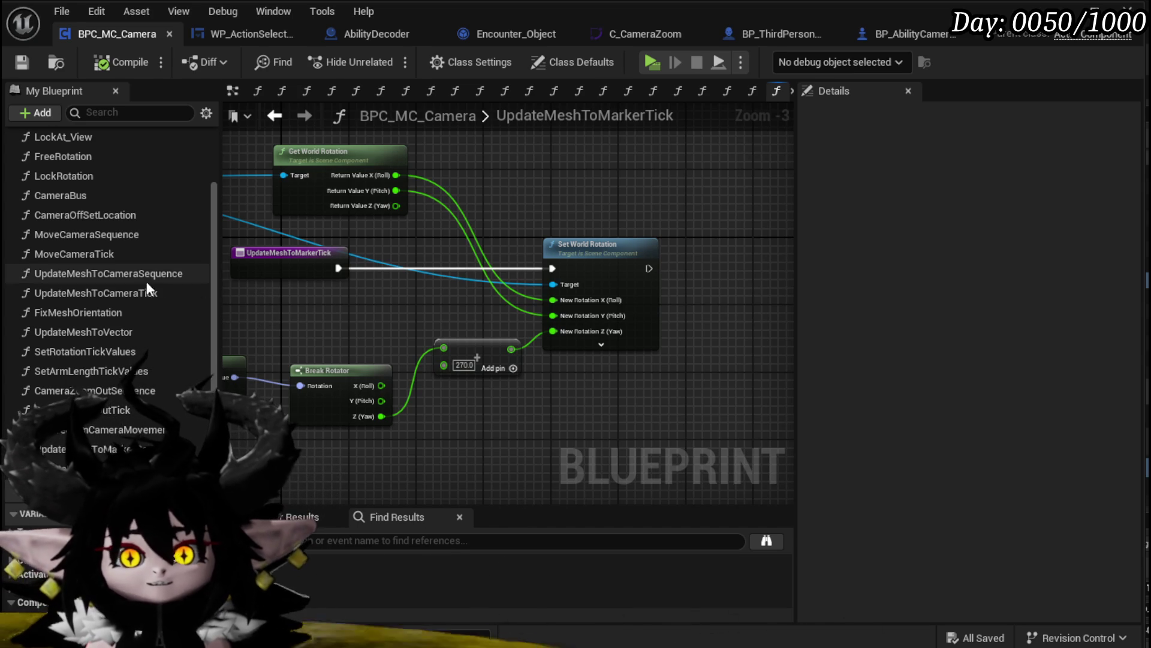
double_click(66, 195)
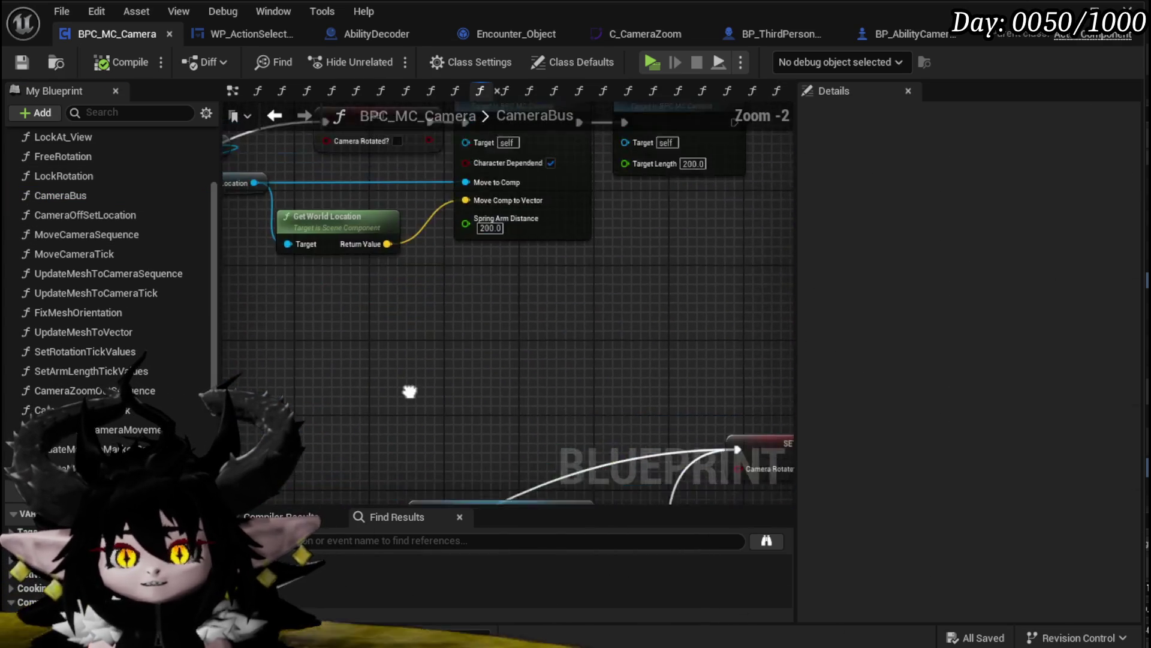
left_click_drag(460, 361, 613, 365)
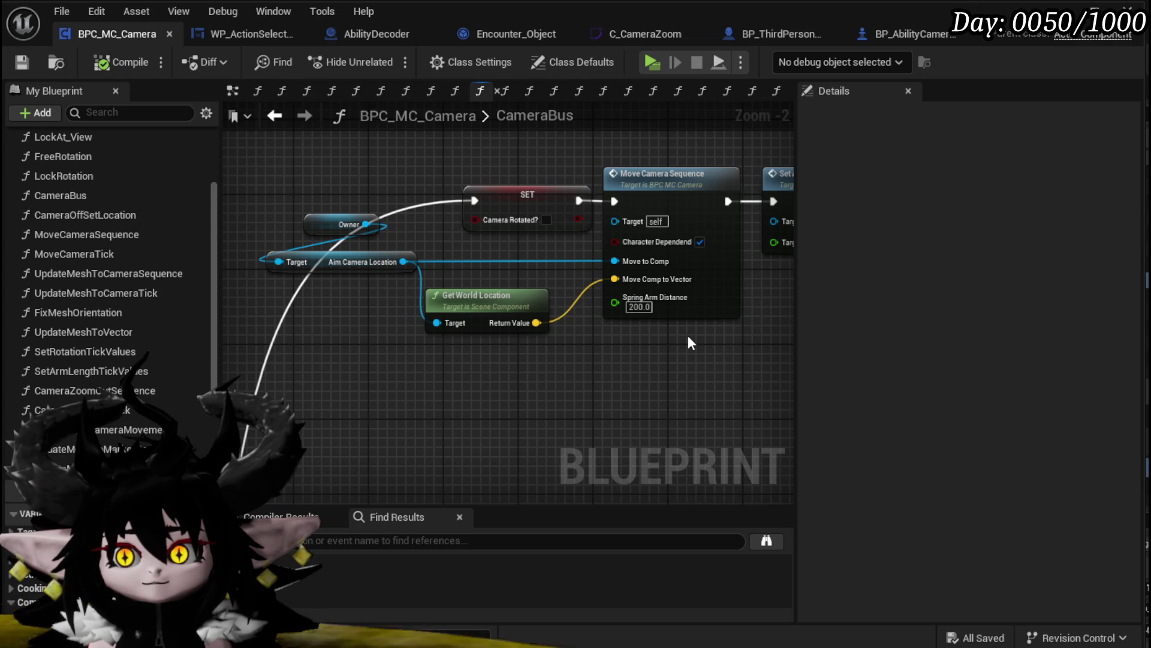
left_click_drag(688, 336, 580, 342)
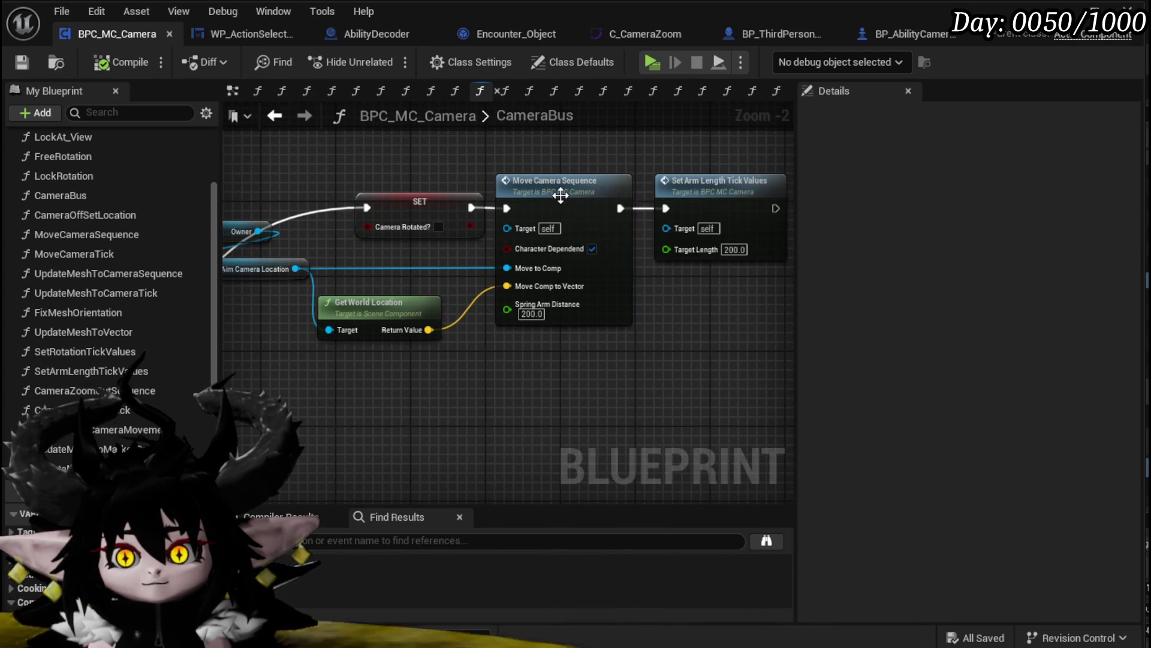
double_click(562, 197)
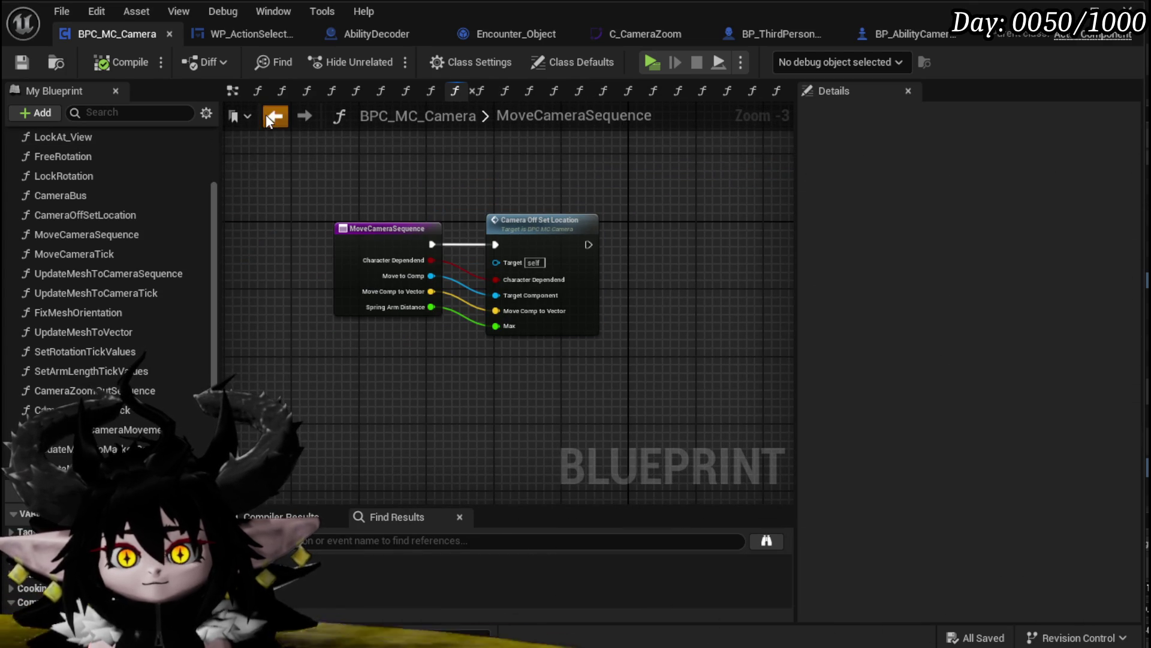
left_click(275, 116)
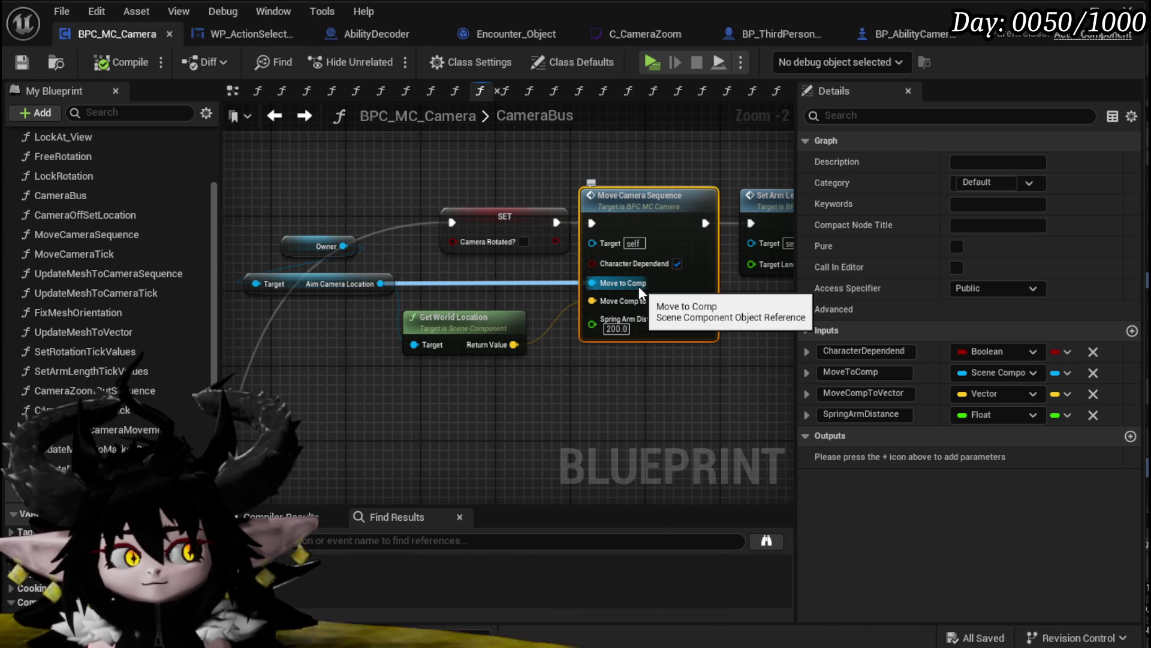
Select the camera-location and Move Camera Sequence nodes, review the CameraBus entry, and switch to WP_ActionSelection
mouse_move(358, 307)
left_mouse_down()
mouse_move(419, 232)
mouse_move(426, 240)
left_mouse_up()
mouse_move(604, 411)
left_mouse_down()
mouse_move(717, 279)
mouse_move(720, 292)
left_mouse_up()
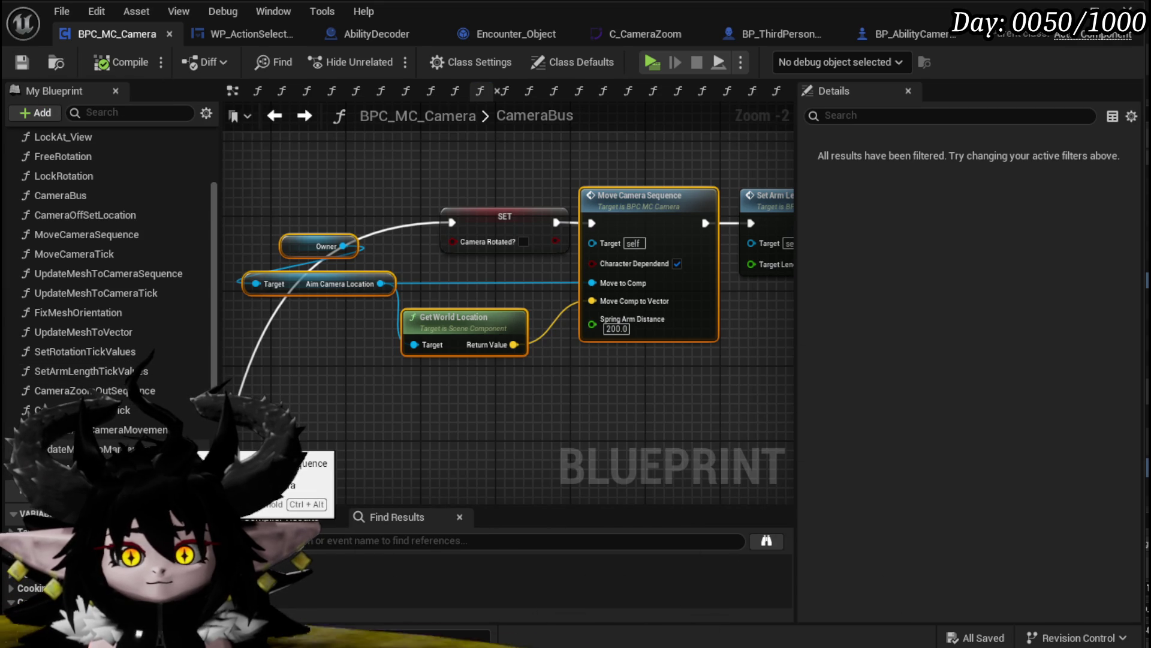
scroll(429, 383, "down", 3)
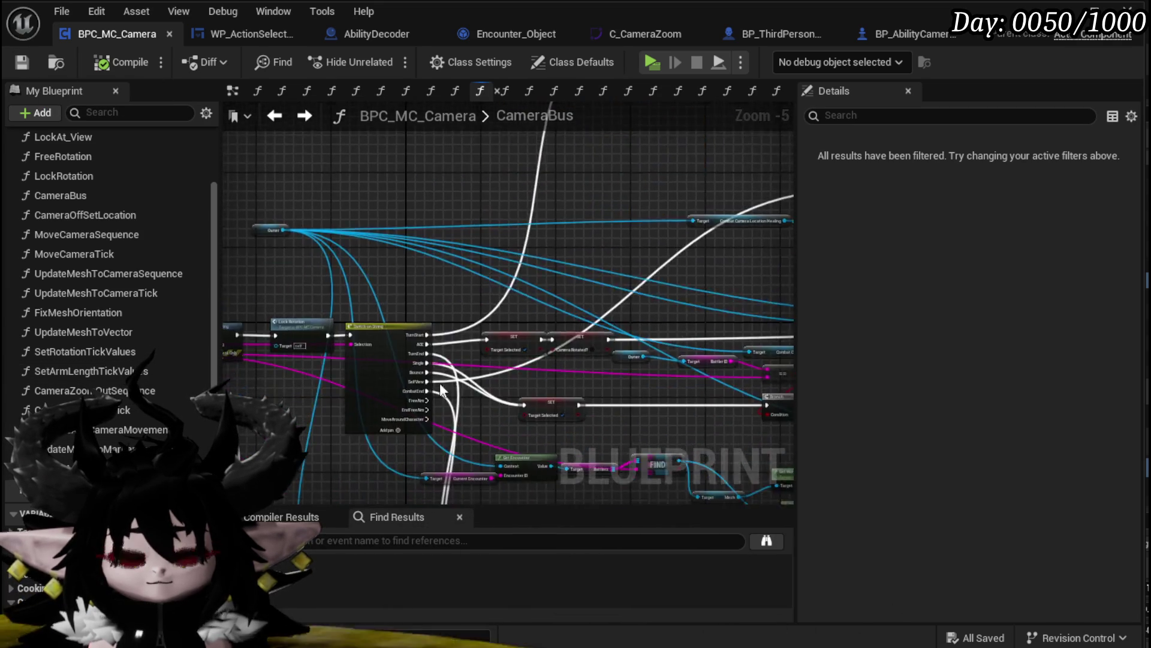
scroll(433, 451, "up", 3)
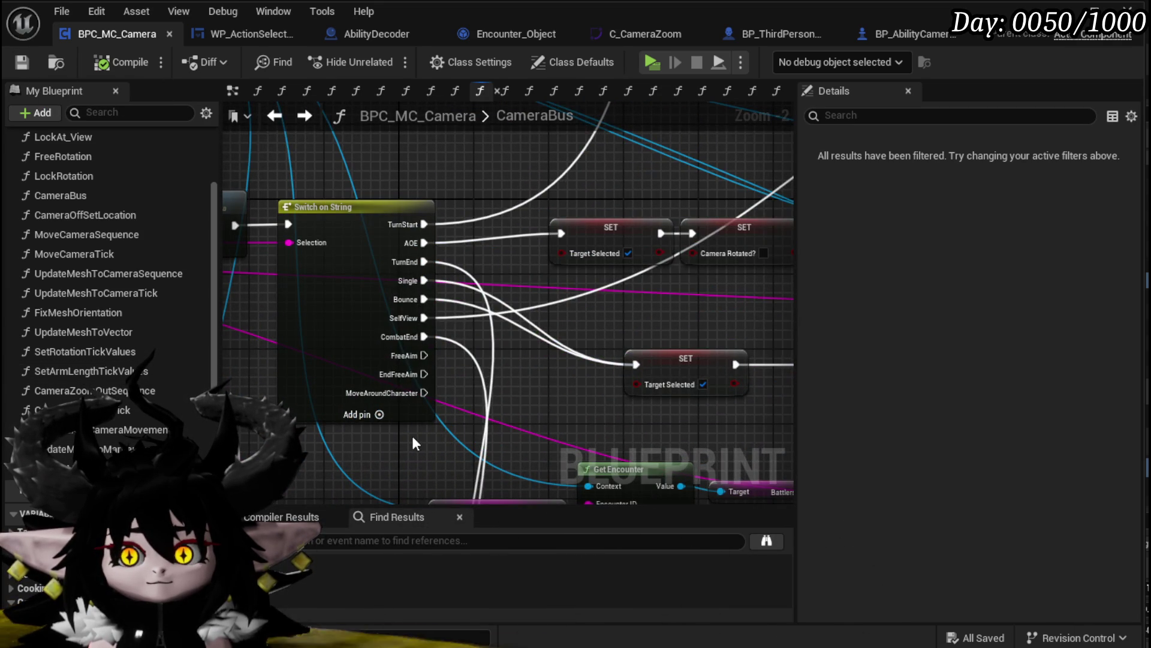
scroll(413, 444, "down", 2)
left_click_drag(414, 444, 714, 404)
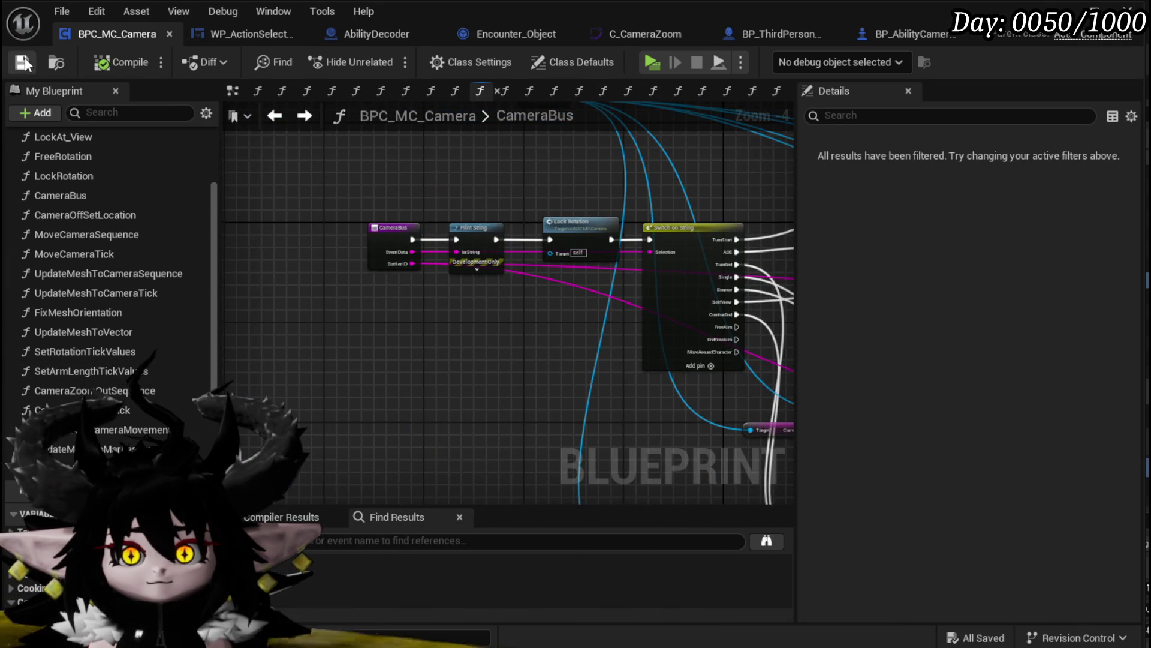
left_click(240, 37)
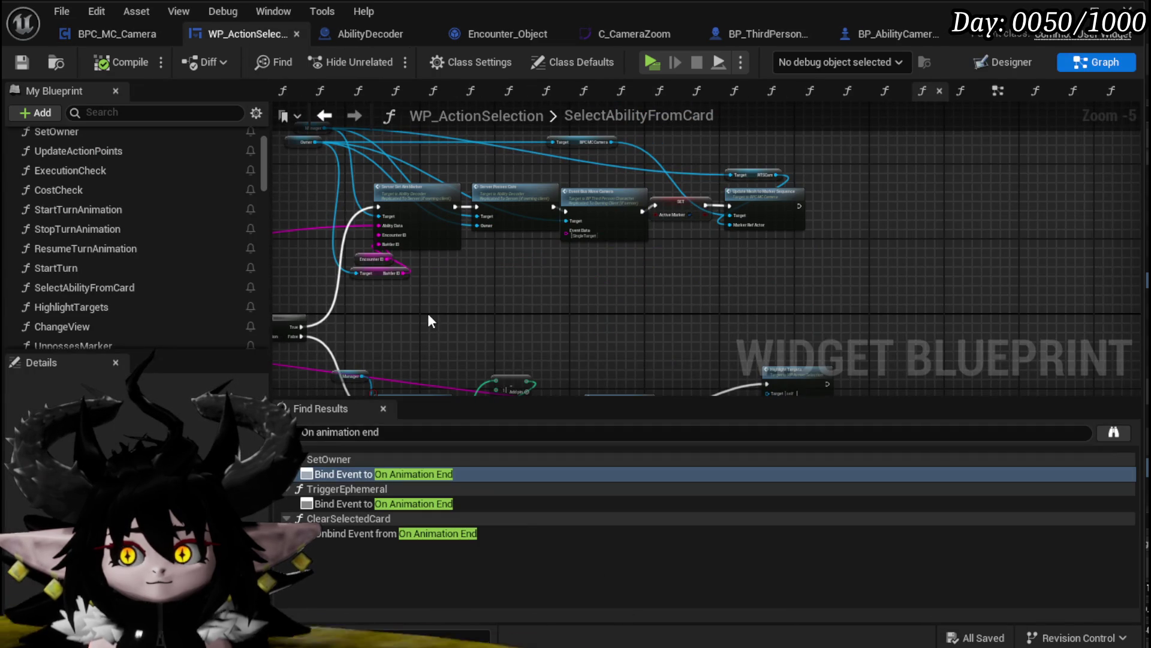
scroll(526, 279, "down", 5)
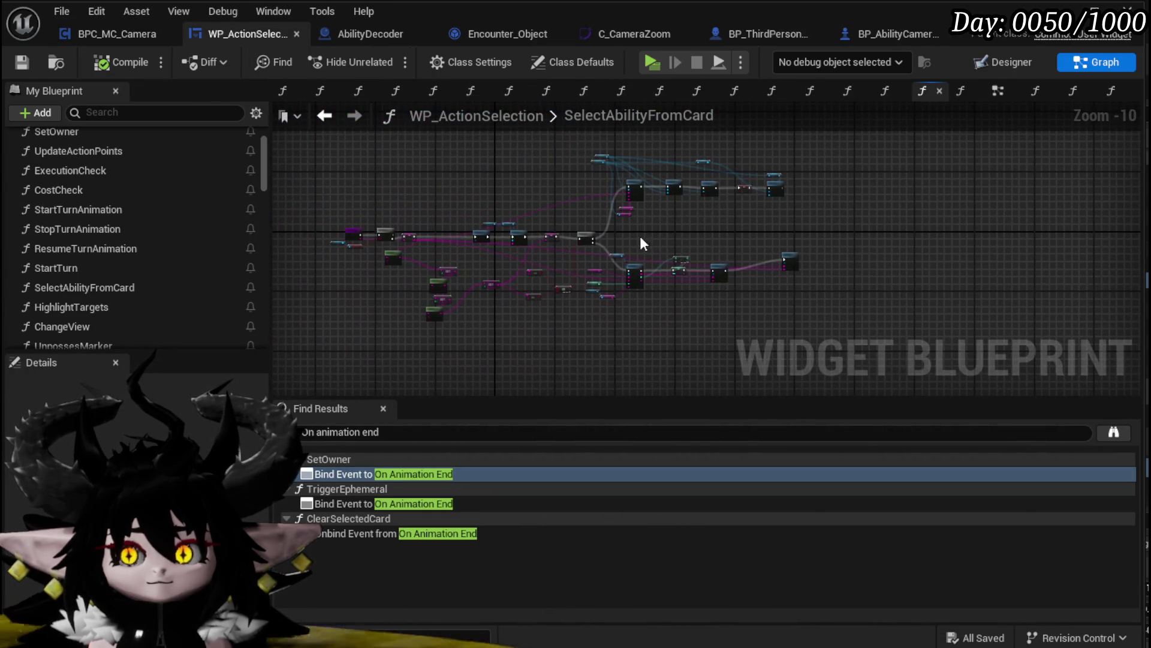
scroll(113, 296, "down", 5)
scroll(112, 299, "down", 3)
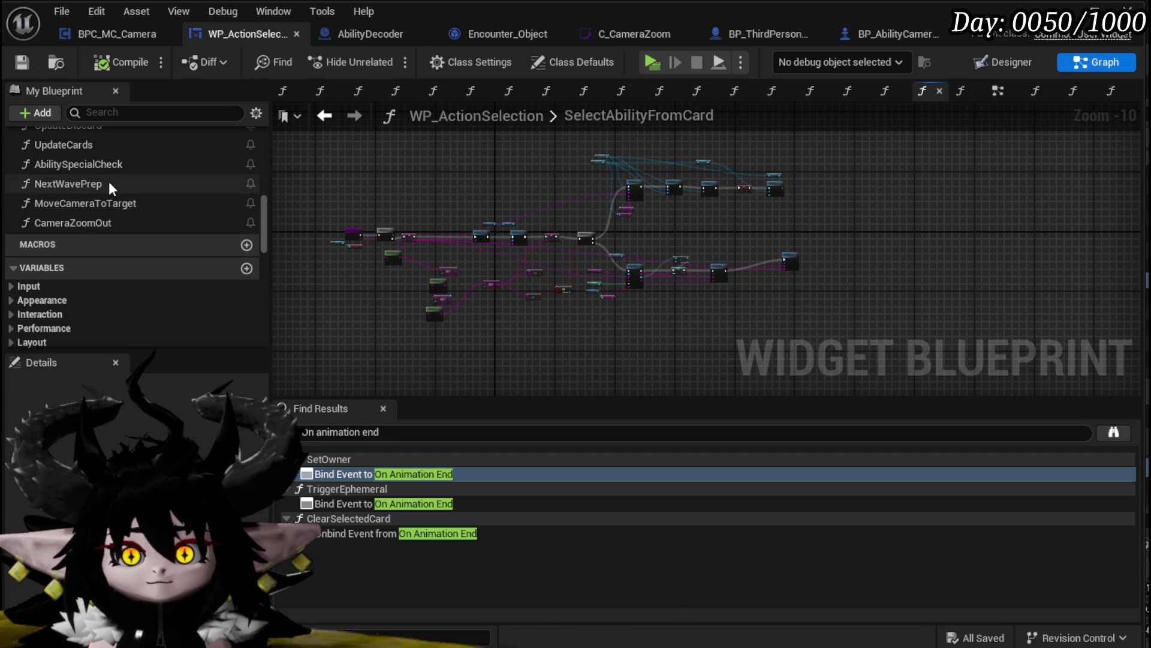
double_click(710, 118)
left_click(997, 91)
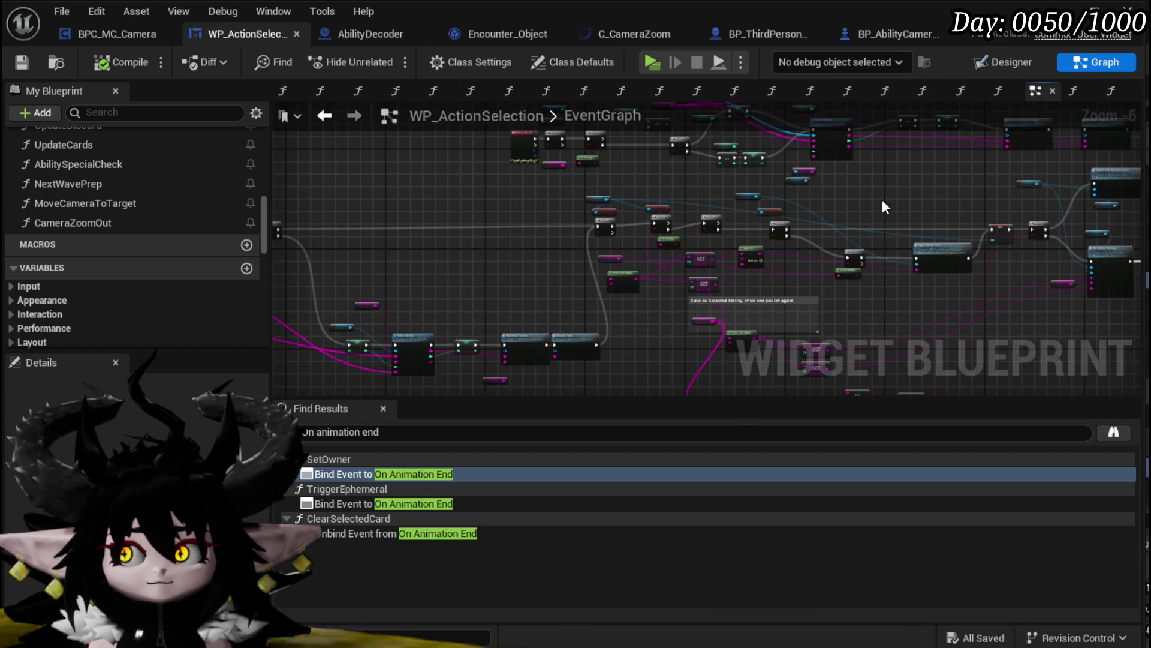
mouse_move(731, 256)
left_mouse_down()
mouse_move(515, 228)
mouse_move(653, 281)
left_mouse_up()
scroll(515, 227, "up", 4)
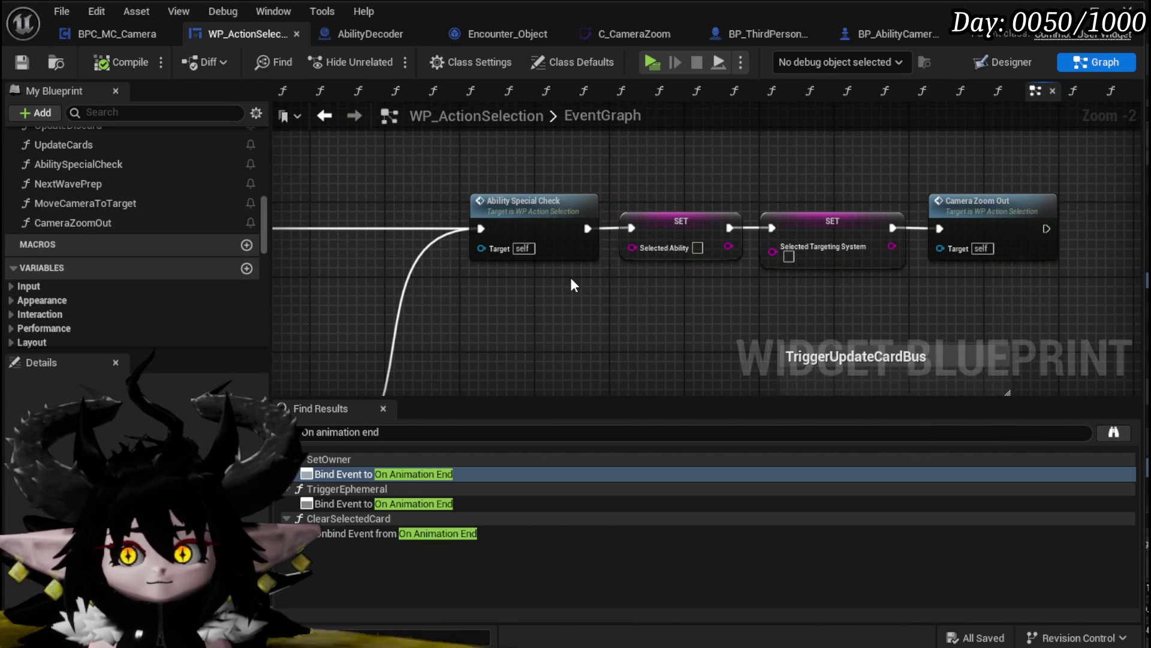
scroll(408, 237, "down", 4)
mouse_move(420, 239)
left_mouse_down()
mouse_move(549, 240)
mouse_move(635, 225)
mouse_move(647, 250)
mouse_move(689, 252)
mouse_move(388, 292)
left_mouse_up()
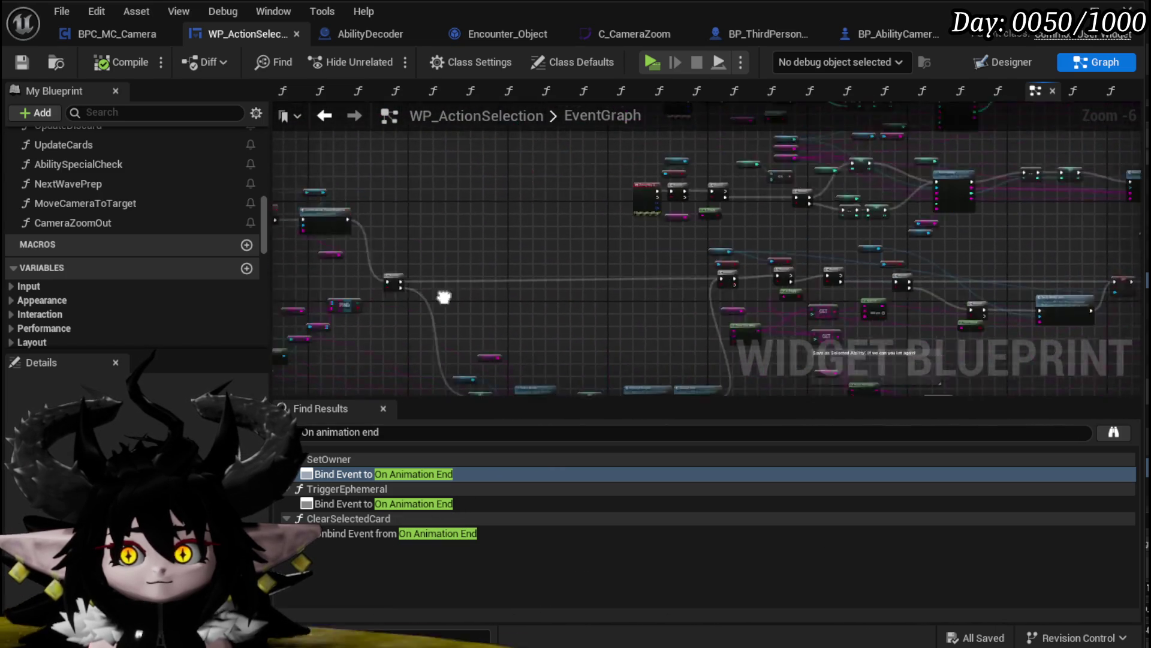
scroll(445, 226, "up", 3)
scroll(647, 227, "down", 3)
mouse_move(646, 226)
left_mouse_down()
mouse_move(566, 195)
mouse_move(769, 210)
left_mouse_up()
scroll(768, 209, "up", 4)
mouse_move(869, 240)
left_mouse_down()
mouse_move(457, 226)
mouse_move(300, 240)
left_mouse_up()
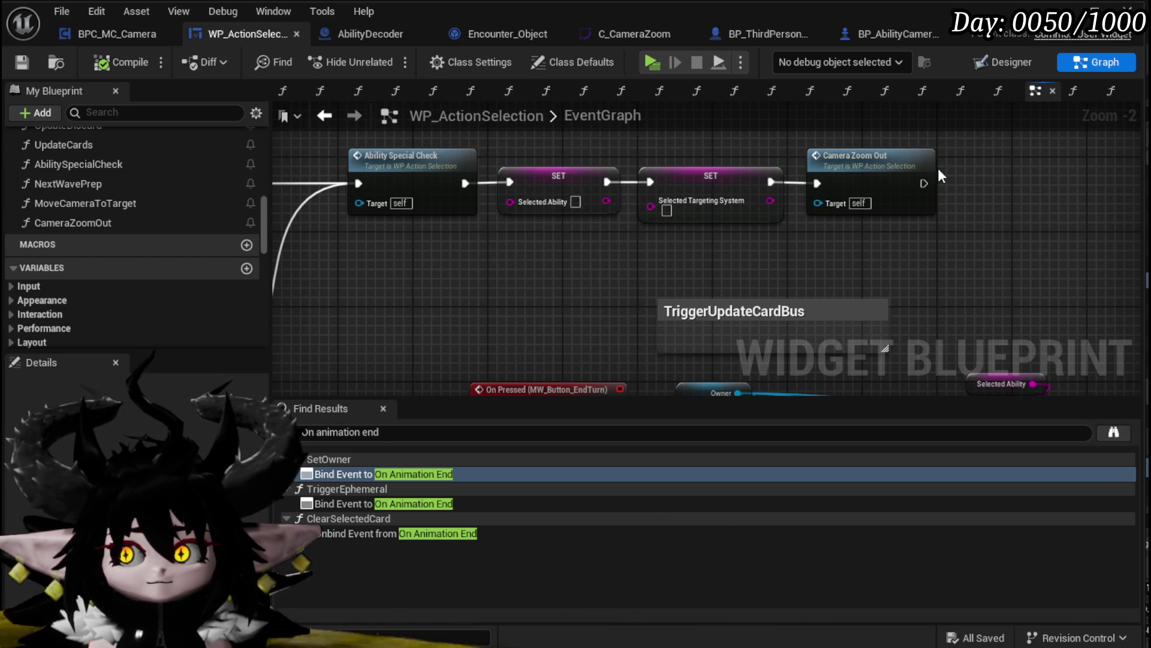
scroll(917, 171, "down", 3)
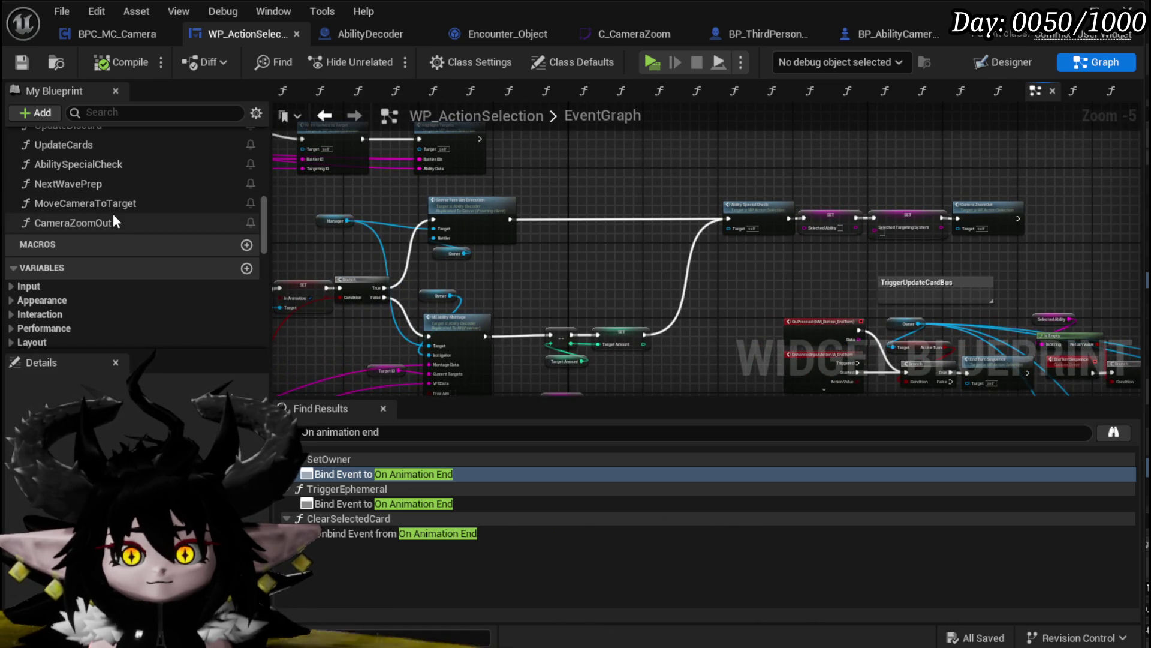
scroll(103, 203, "up", 2)
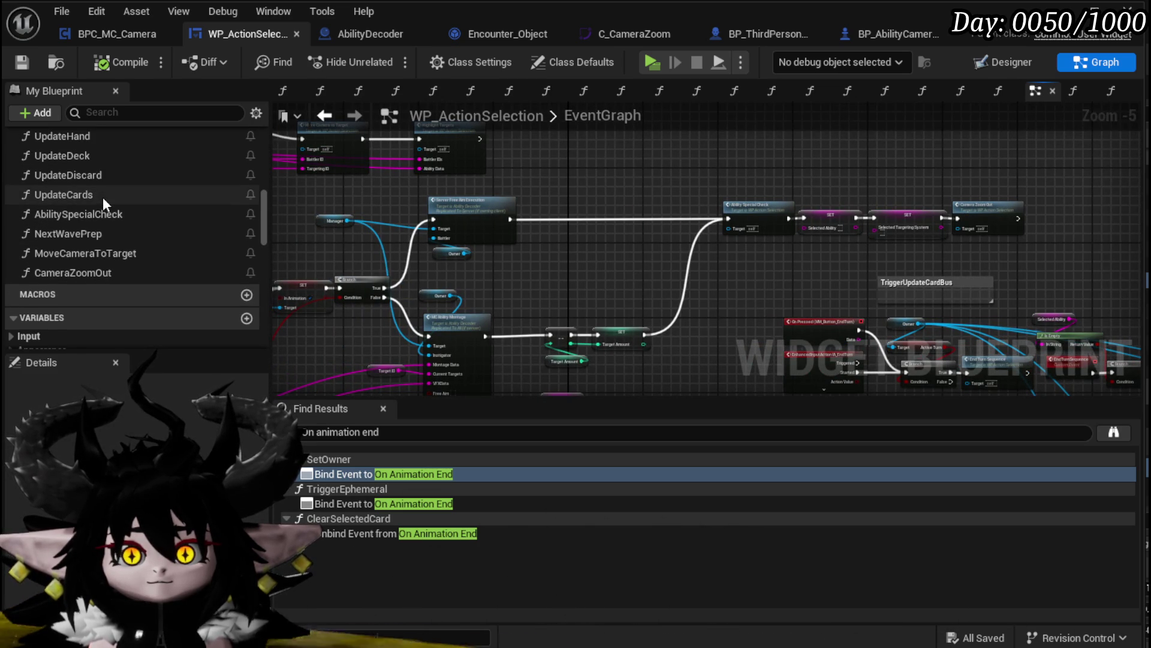
scroll(102, 197, "up", 1)
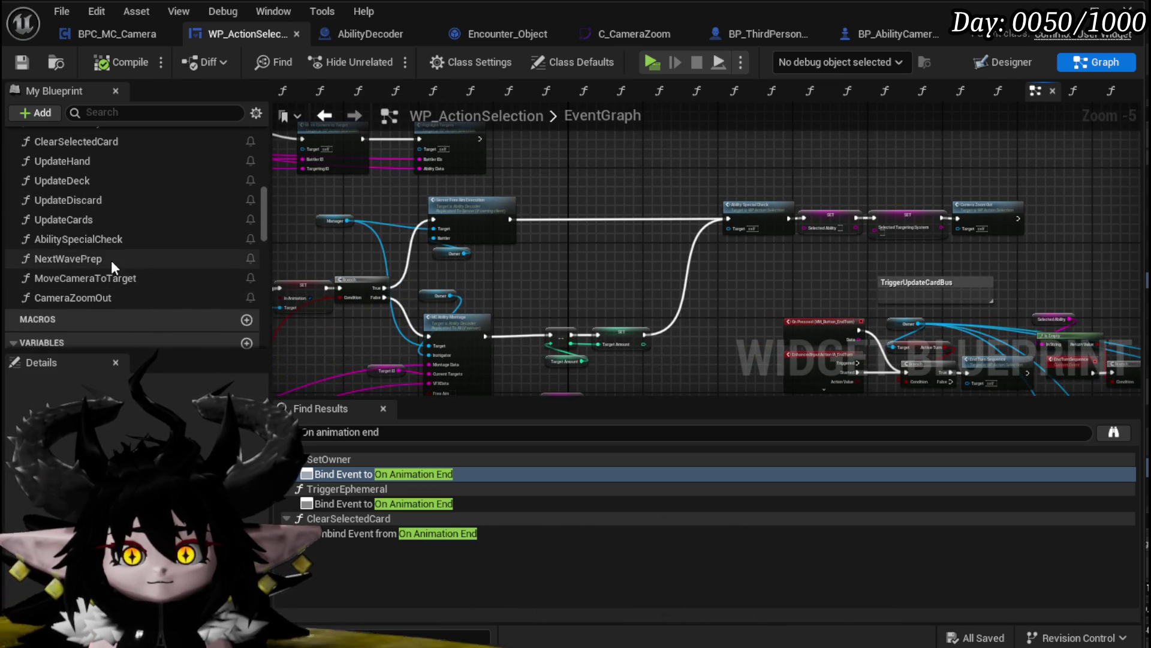
scroll(110, 258, "up", 4)
left_click(98, 222)
In UnselectAbility, move the NOT, == and Selected Targeting System nodes down
double_click(98, 222)
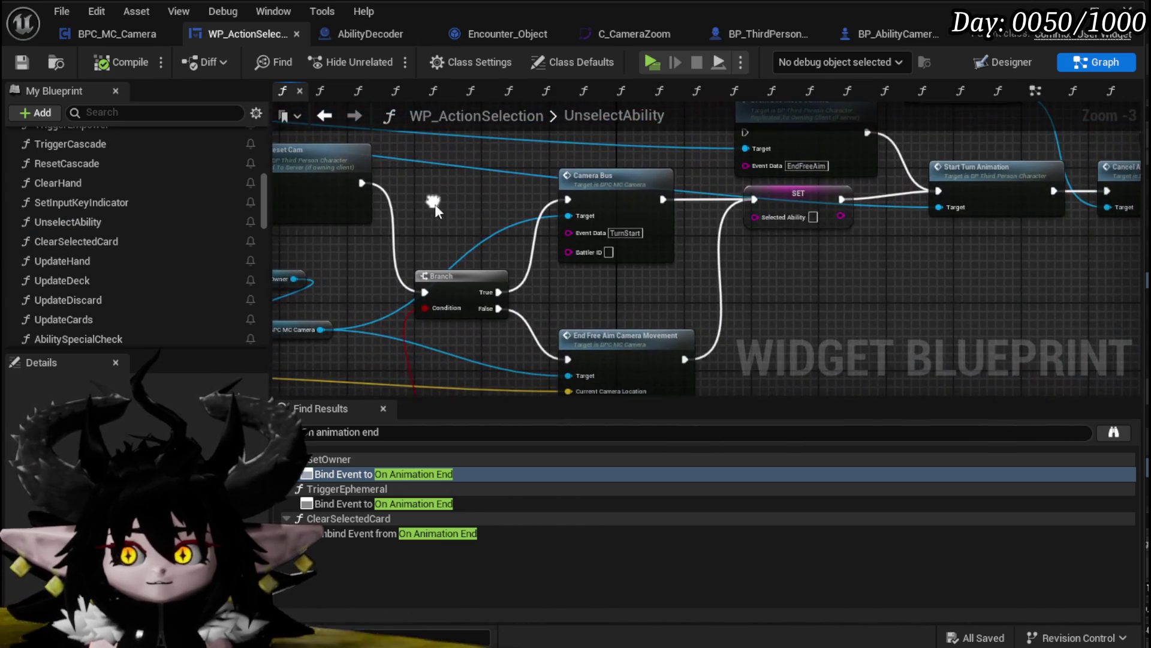
left_click_drag(638, 264, 620, 273)
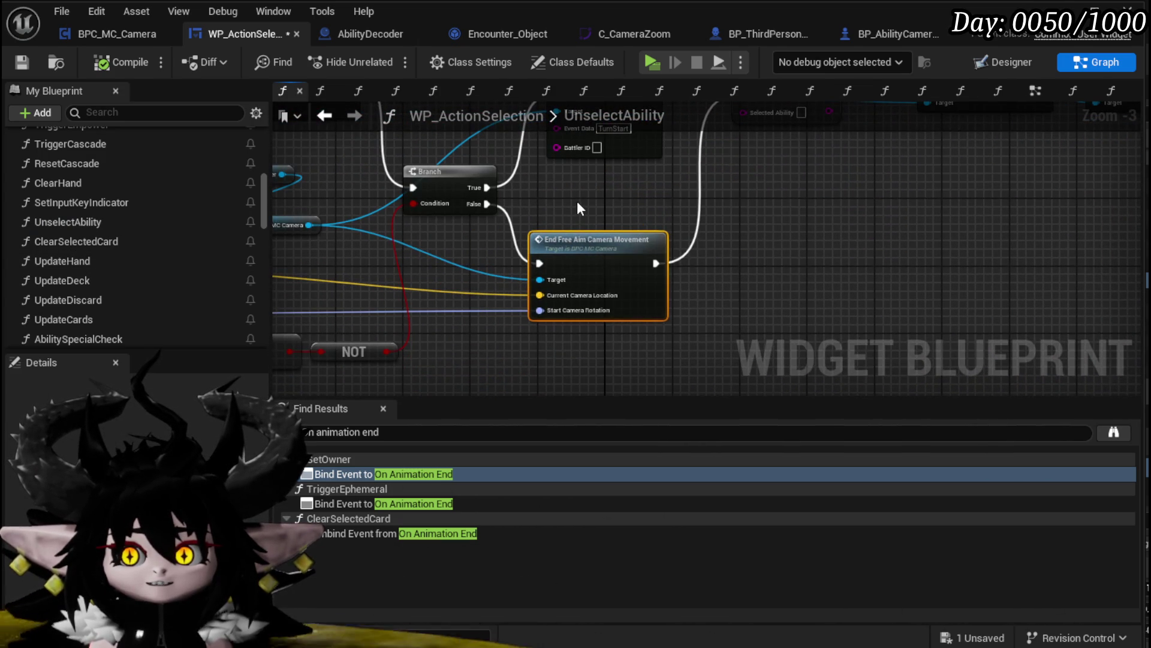
left_click(577, 201)
mouse_move(577, 200)
left_mouse_down()
mouse_move(418, 347)
mouse_move(380, 340)
left_mouse_up()
mouse_move(637, 287)
left_mouse_down()
mouse_move(599, 365)
mouse_move(520, 356)
left_mouse_up()
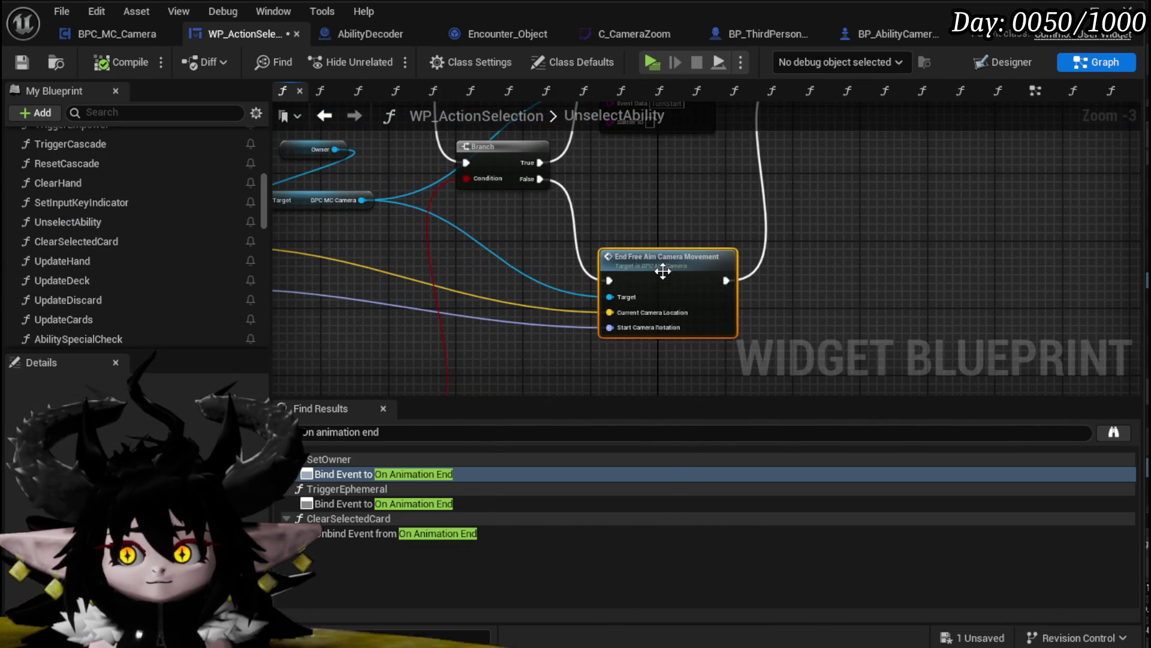
Step into End Free Aim Camera Movement and move the Set Timer node beside the SET node
double_click(663, 271)
left_click_drag(562, 322, 784, 309)
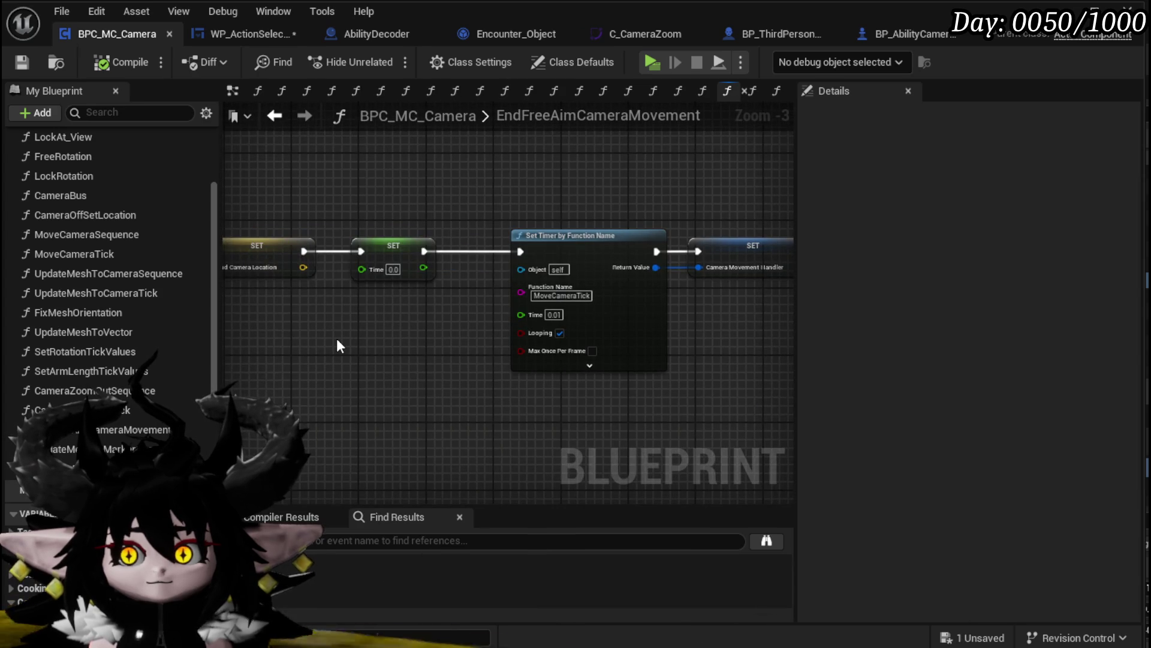
scroll(336, 338, "down", 2)
left_click_drag(336, 339, 561, 319)
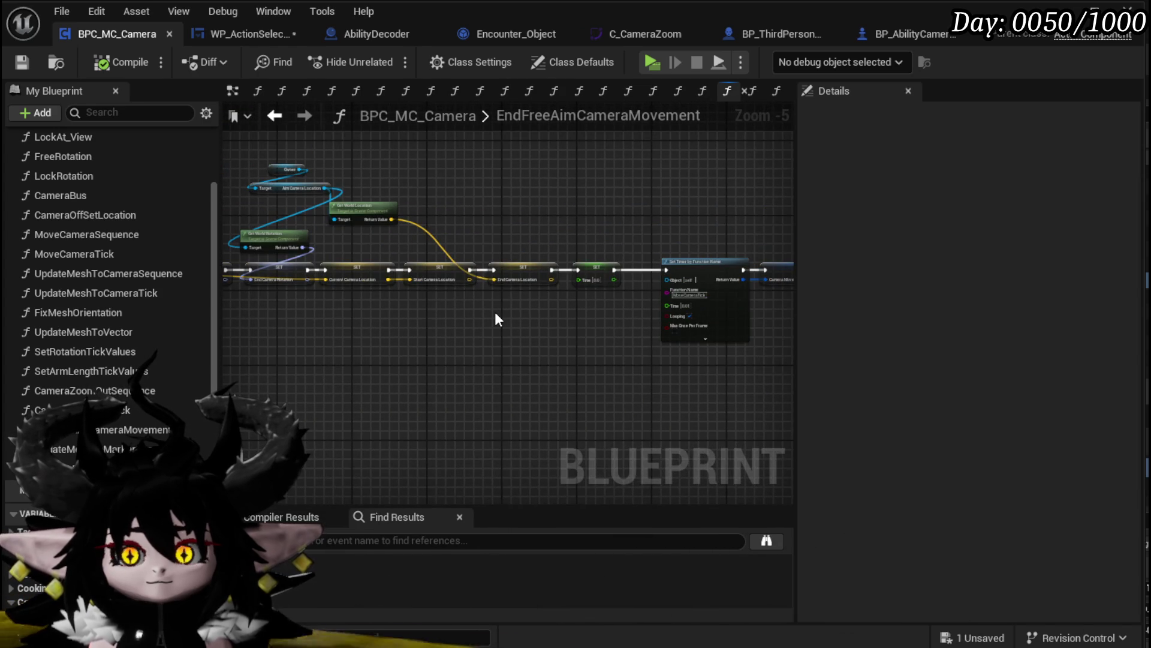
scroll(491, 311, "up", 2)
left_click_drag(528, 414, 326, 411)
left_click(480, 267)
left_click_drag(408, 274, 632, 276)
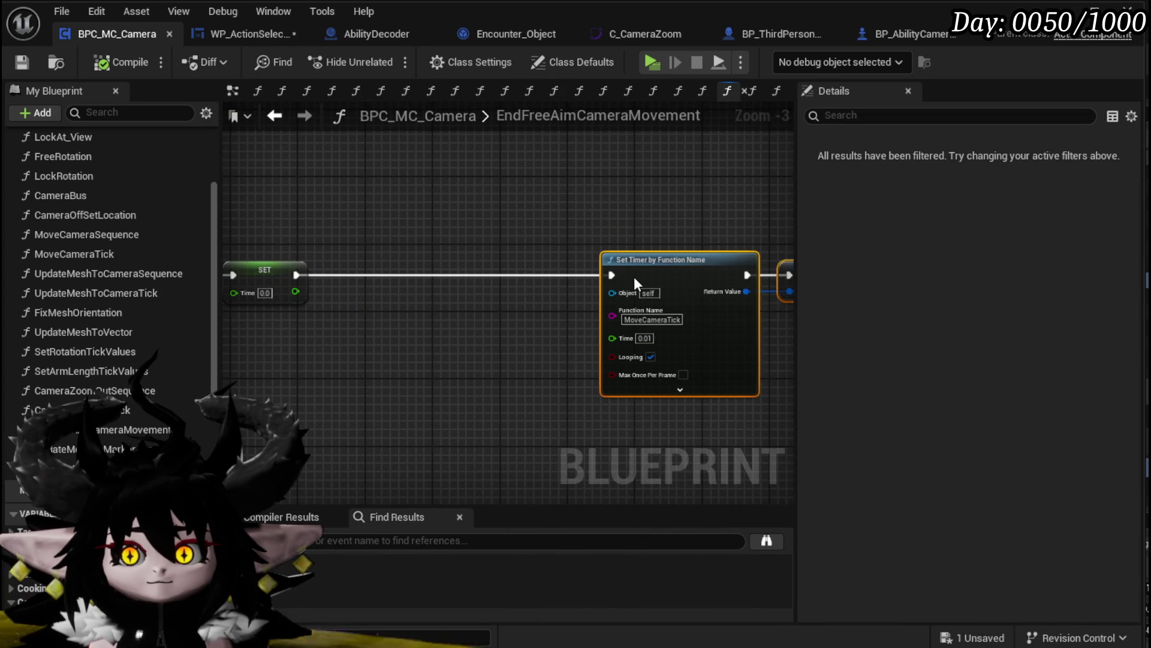
left_click_drag(466, 226, 698, 316)
mouse_move(583, 316)
left_mouse_down()
mouse_move(821, 391)
mouse_move(656, 381)
left_mouse_up()
left_click_drag(506, 239, 658, 319)
mouse_move(396, 296)
left_mouse_down()
mouse_move(579, 288)
mouse_move(440, 323)
mouse_move(448, 342)
mouse_move(578, 334)
mouse_move(428, 344)
mouse_move(494, 367)
mouse_move(641, 367)
mouse_move(483, 298)
left_mouse_up()
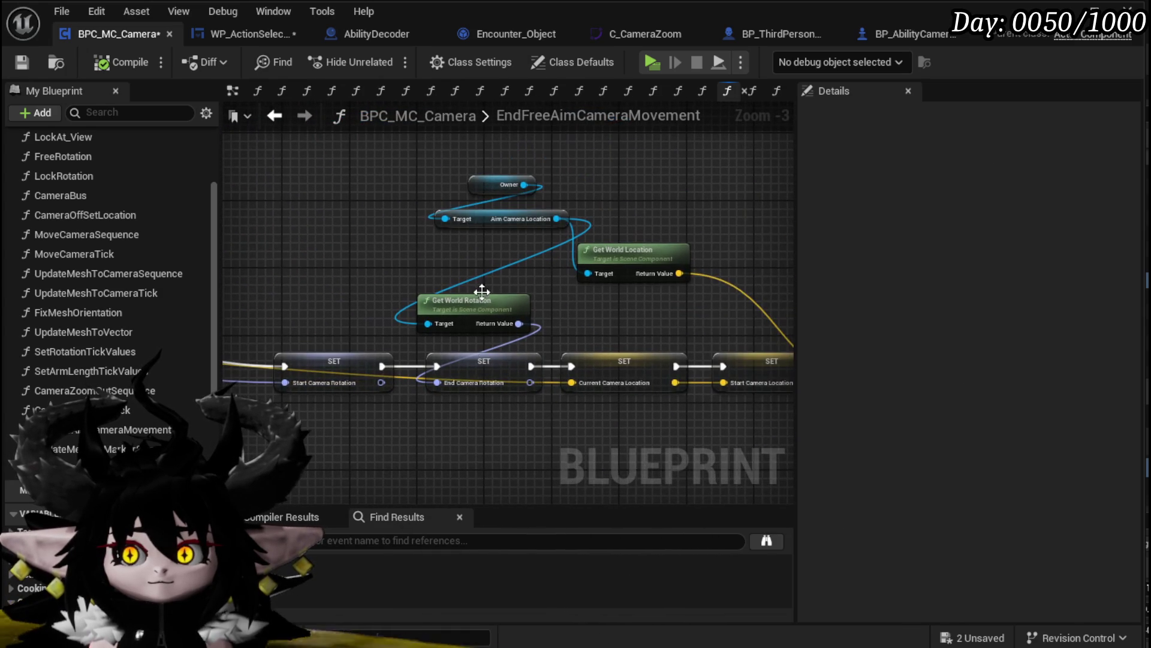
Spread out the Get World Location, Owner, Aim Camera Location and timer-clearing nodes, then drag a wire from Owner
left_click_drag(619, 266, 608, 323)
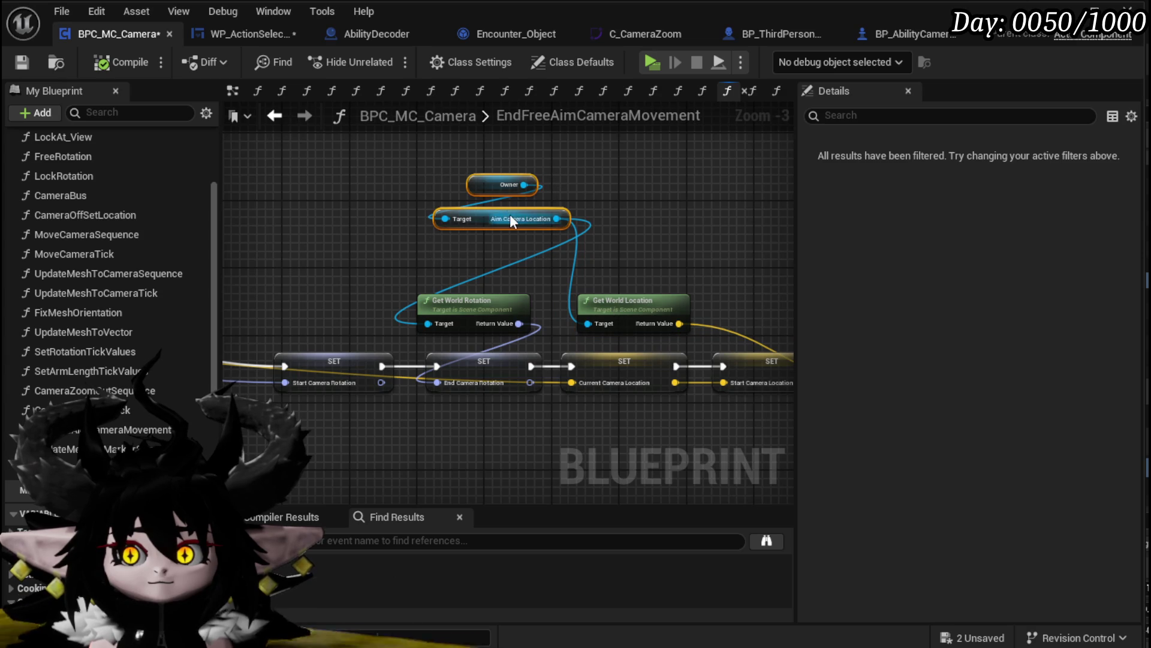
mouse_move(509, 219)
left_mouse_down()
mouse_move(387, 269)
mouse_move(644, 278)
left_mouse_up()
left_click(610, 246)
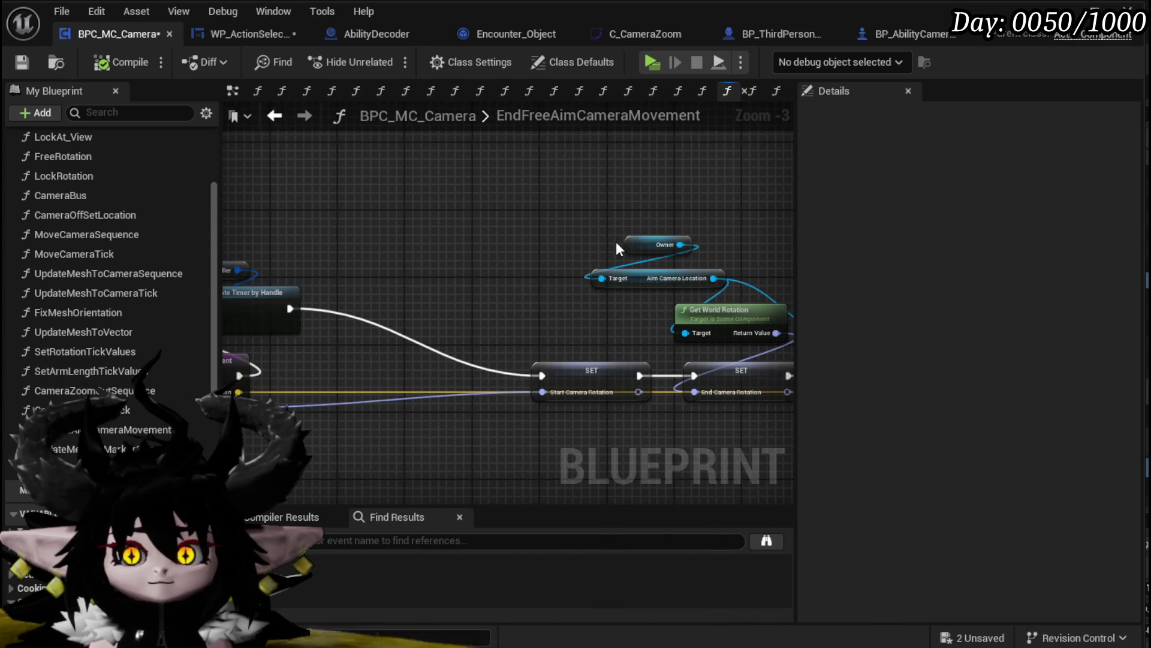
left_click(627, 244)
left_click_drag(255, 267, 534, 265)
mouse_move(388, 218)
left_mouse_down()
mouse_move(571, 310)
mouse_move(659, 307)
mouse_move(451, 276)
left_mouse_up()
left_click(707, 304)
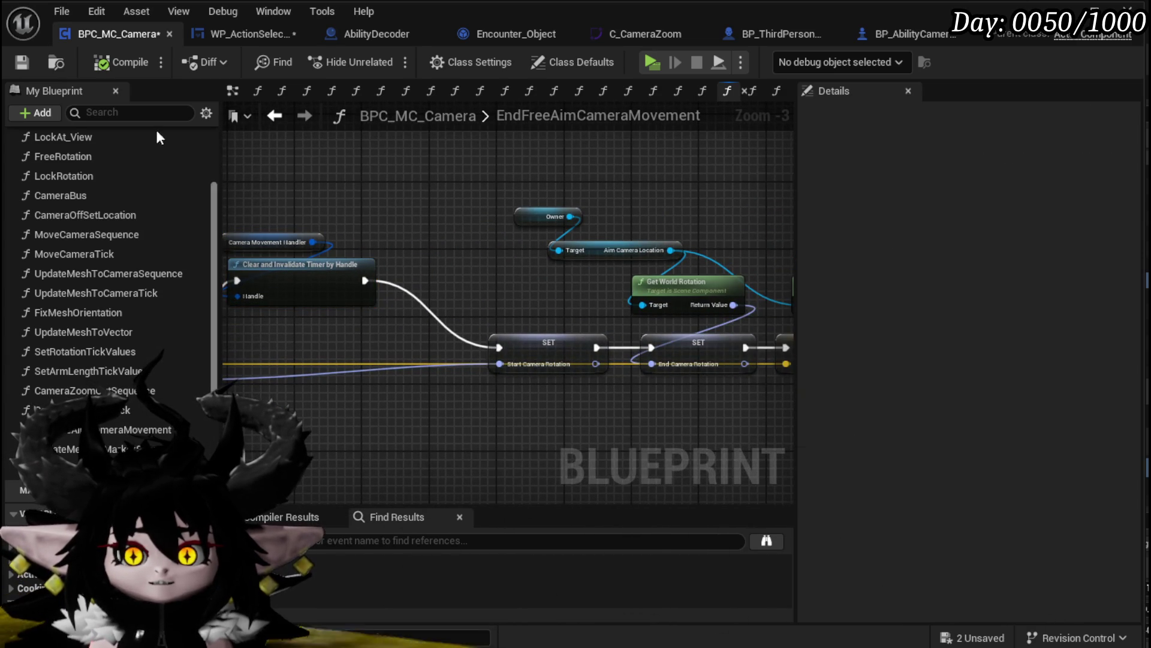
left_click_drag(435, 227, 291, 190)
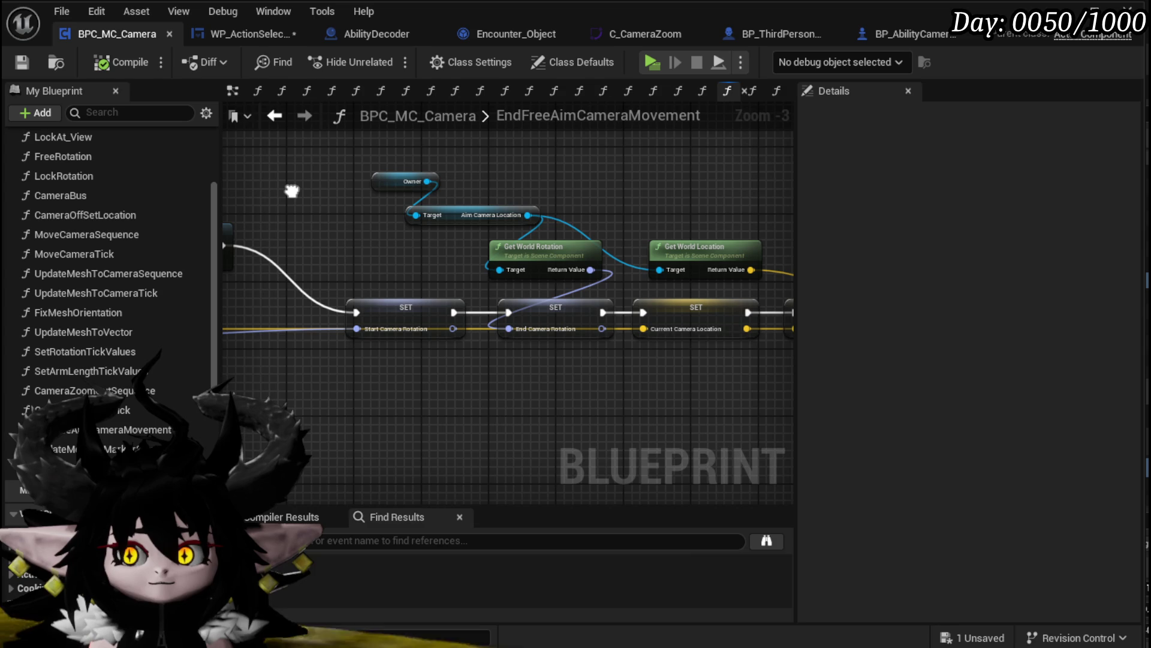
mouse_move(681, 209)
left_mouse_down()
mouse_move(442, 176)
mouse_move(577, 197)
mouse_move(252, 171)
left_mouse_up()
scroll(395, 184, "down", 2)
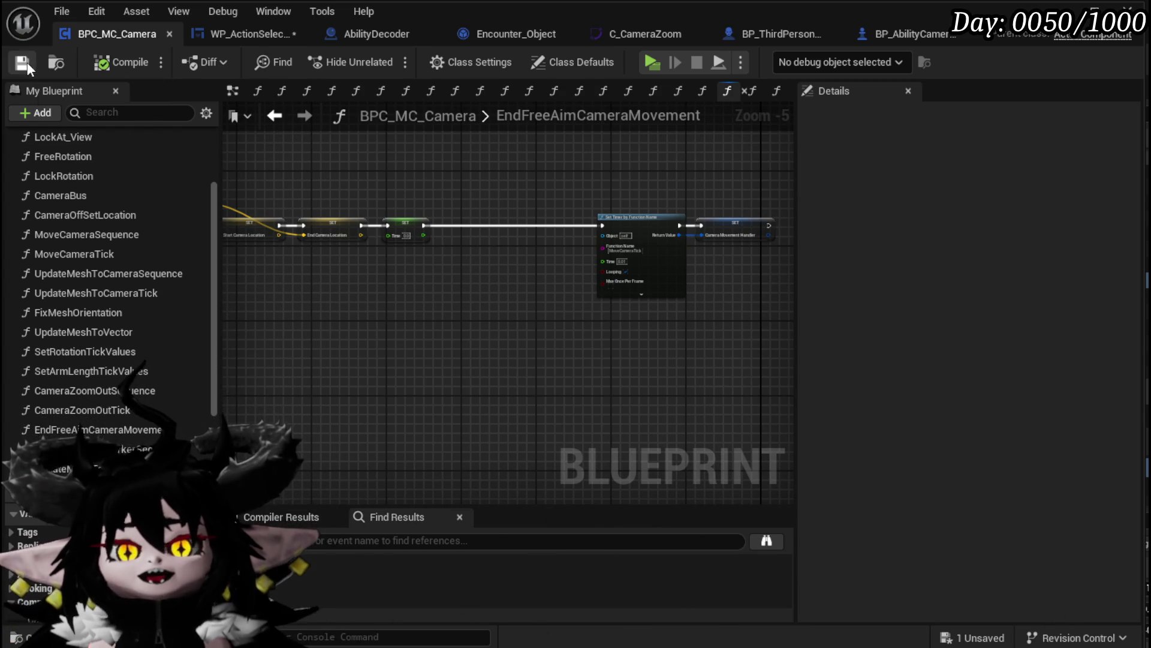
left_click_drag(292, 280, 670, 309)
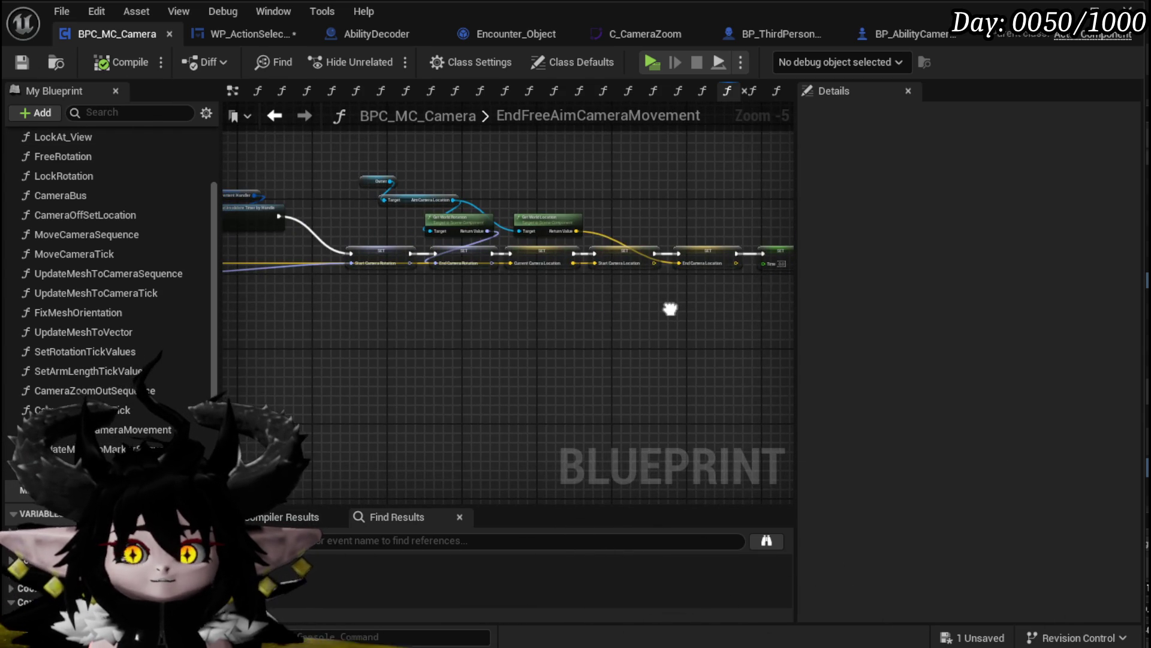
scroll(380, 258, "up", 3)
left_click_drag(394, 257, 676, 251)
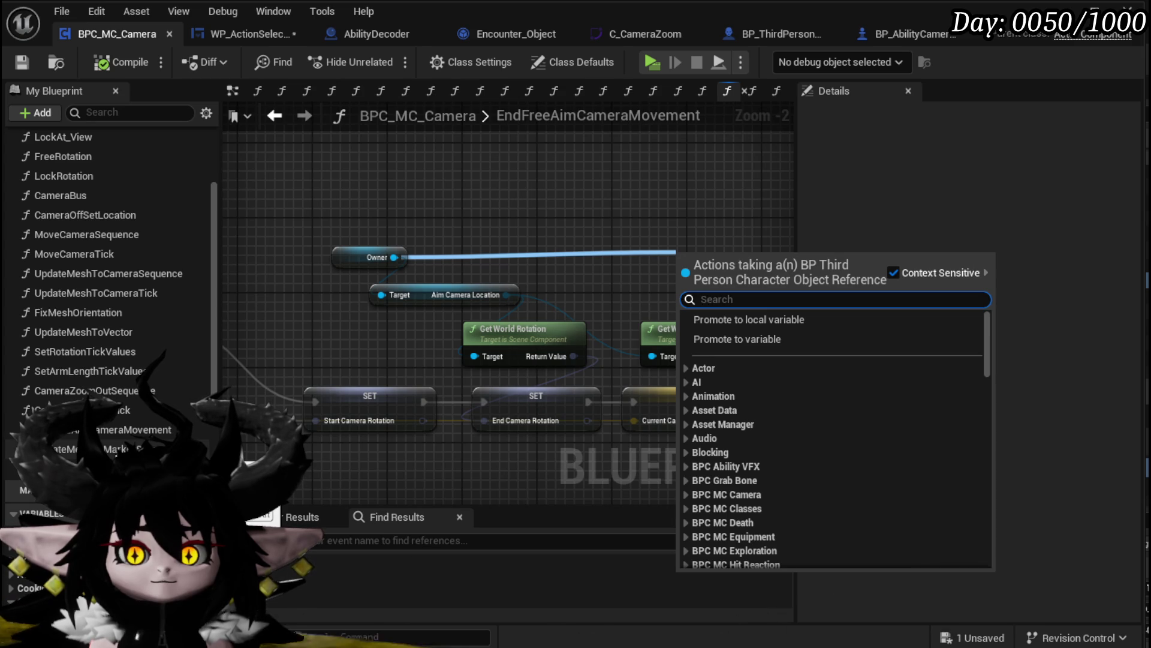
Call Update Mesh to Marker Sequence after the timer clearing, with a new Marker Ref Actor input, and save BPC_MC_Camera
mouse_move(90, 449)
left_mouse_down()
mouse_move(535, 236)
mouse_move(341, 236)
left_mouse_up()
left_click_drag(417, 227, 774, 191)
mouse_move(779, 360)
left_mouse_down()
mouse_move(893, 353)
mouse_move(415, 348)
mouse_move(681, 337)
left_mouse_up()
mouse_move(339, 162)
left_mouse_down()
mouse_move(390, 243)
mouse_move(386, 321)
mouse_move(365, 214)
mouse_move(453, 269)
left_mouse_up()
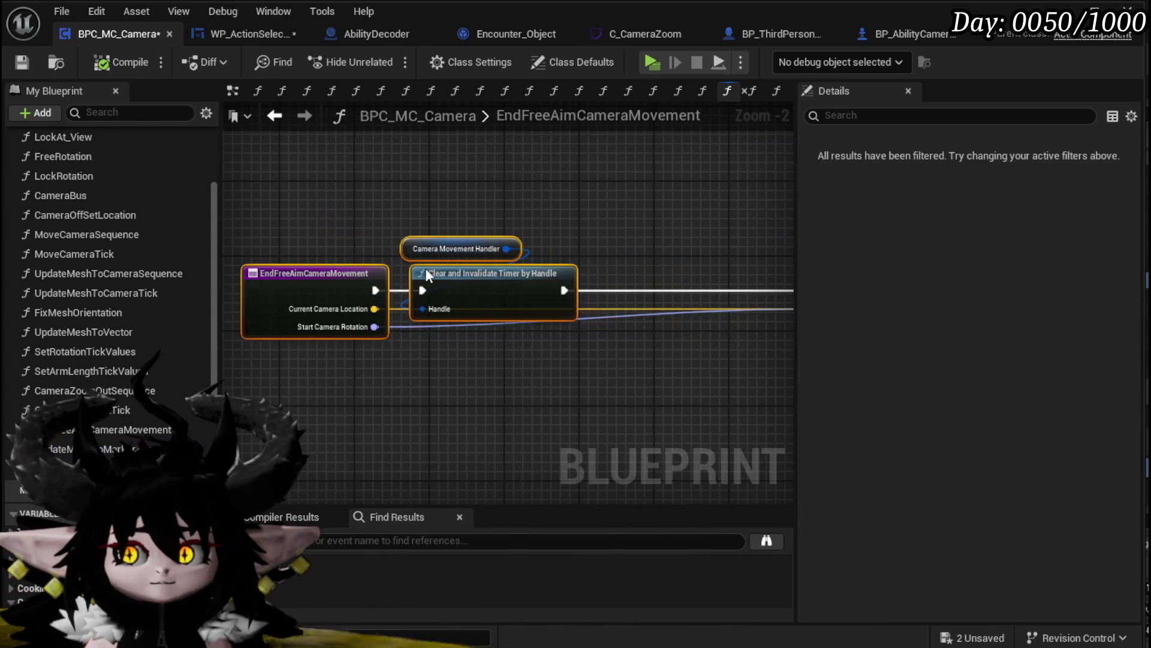
left_click(610, 208)
mouse_move(610, 208)
left_mouse_down()
mouse_move(315, 333)
mouse_move(709, 381)
left_mouse_up()
mouse_move(611, 380)
left_mouse_down()
mouse_move(650, 364)
mouse_move(284, 304)
left_mouse_up()
left_click_drag(361, 424, 360, 423)
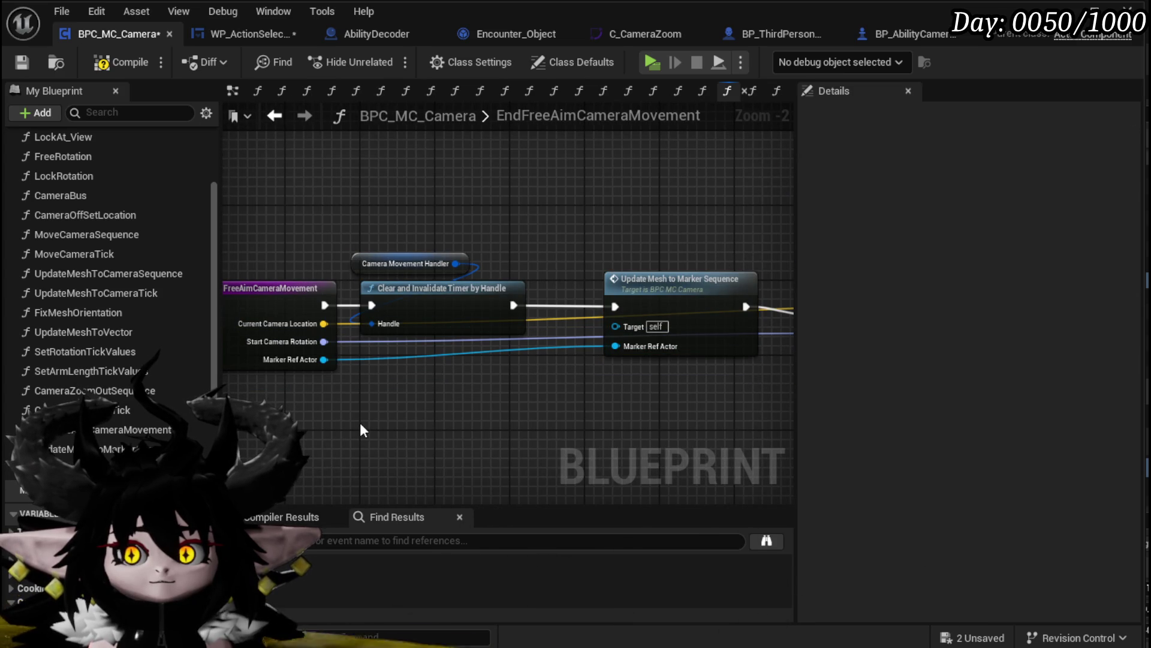
left_click(24, 62)
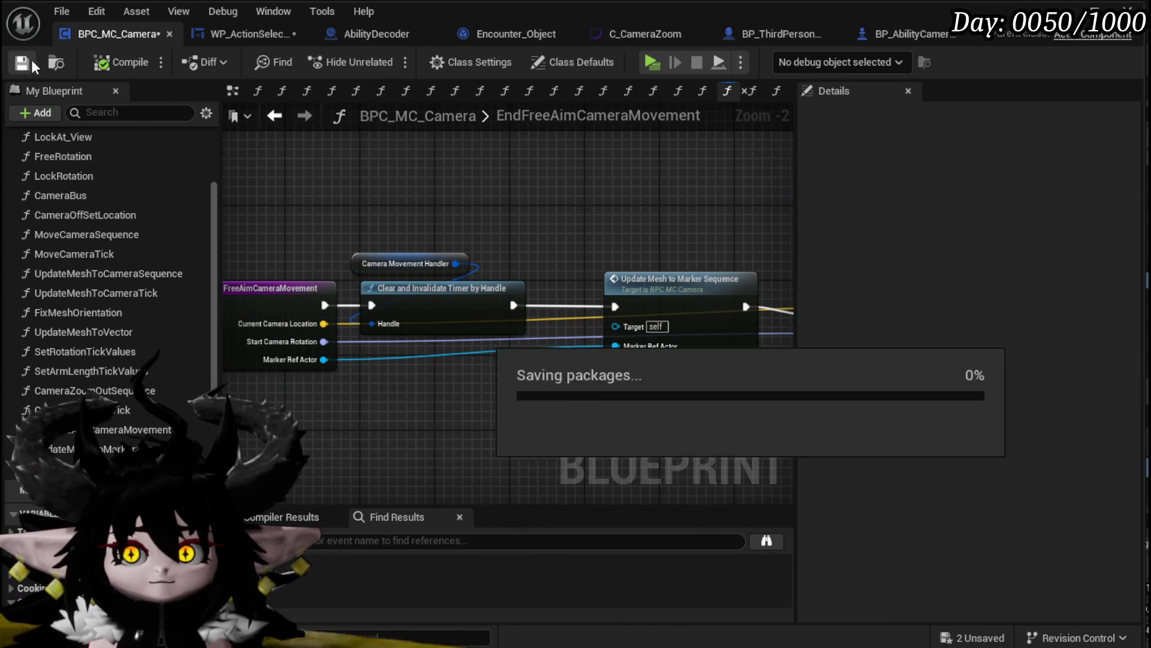
Feed RTSCam into the Marker Ref Actor input in UnselectAbility and save WP_ActionSelection
left_click(240, 34)
mouse_move(457, 199)
left_mouse_down()
mouse_move(812, 150)
mouse_move(768, 202)
mouse_move(812, 201)
mouse_move(744, 211)
left_mouse_up()
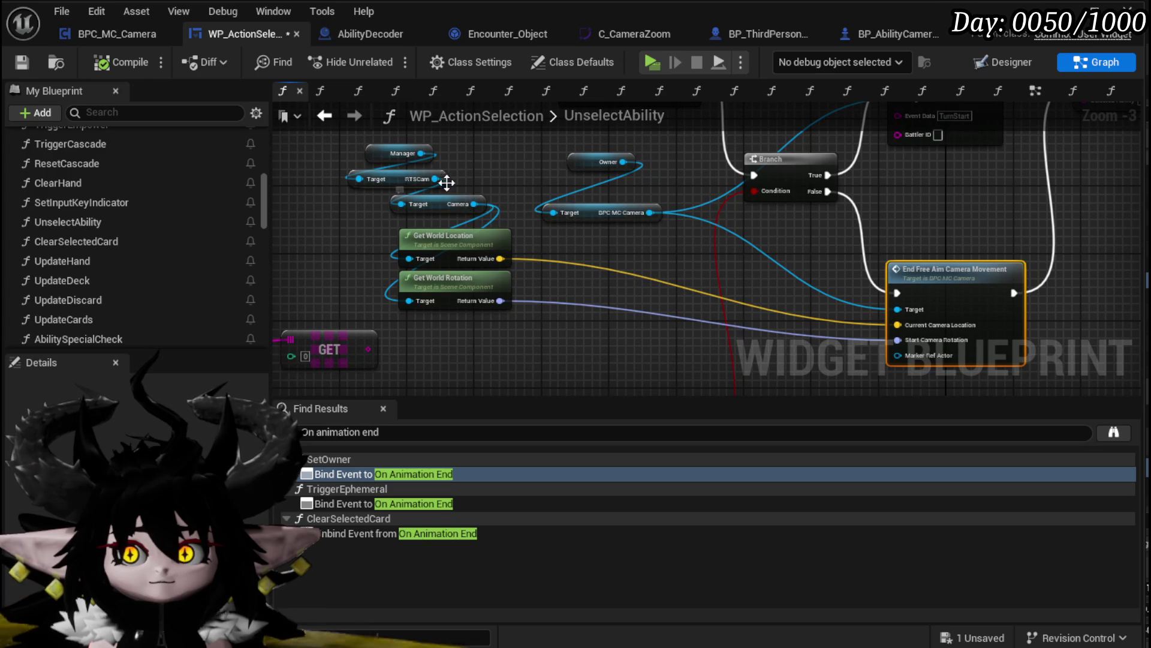
left_click_drag(435, 179, 914, 354)
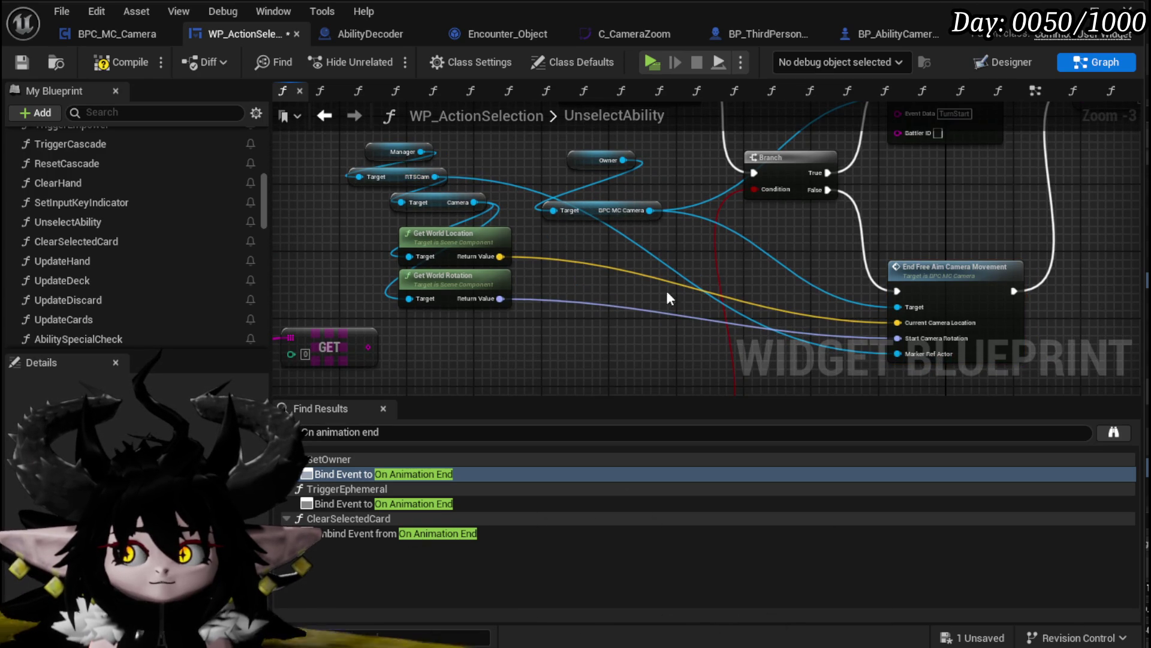
left_click(23, 62)
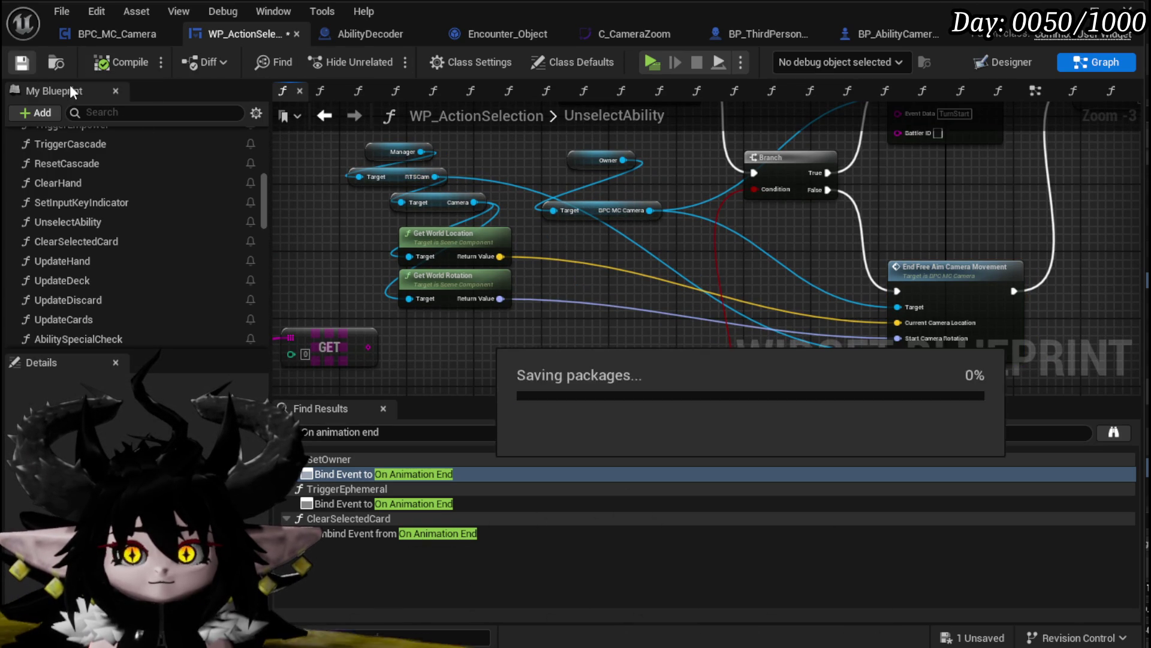
double_click(935, 268)
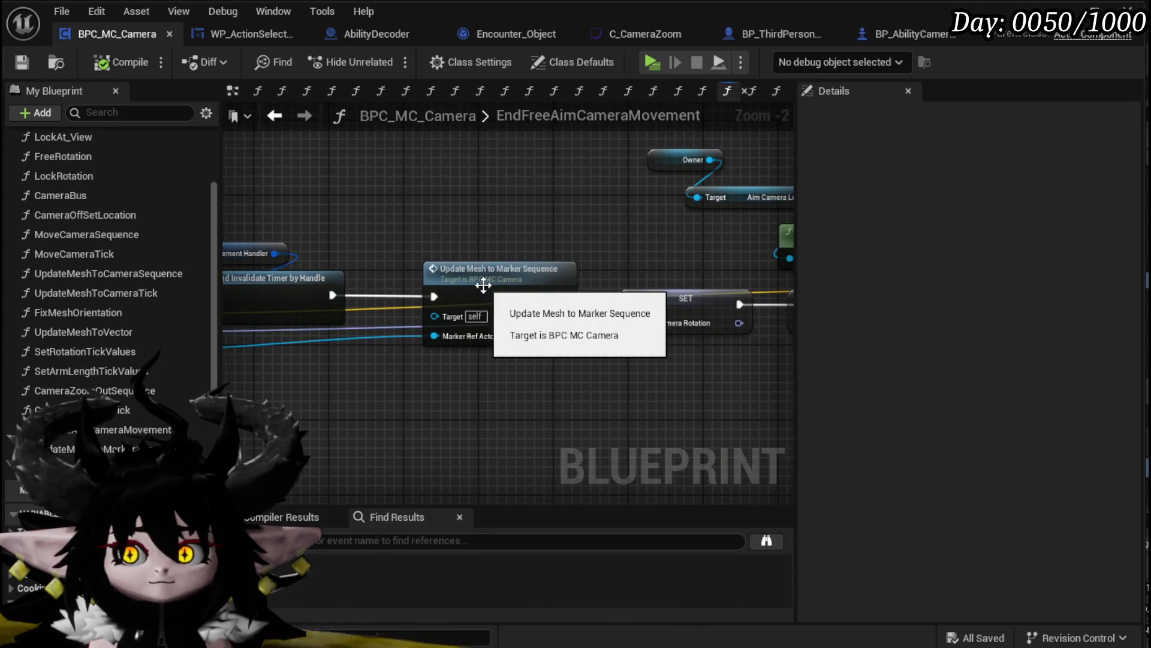
In Update Mesh to Marker Sequence, move the Set Timer by Function Name nodes down to make room
double_click(483, 284)
scroll(479, 282, "down", 2)
left_click_drag(559, 288, 382, 281)
left_click_drag(505, 298, 647, 388)
left_click_drag(671, 268, 673, 325)
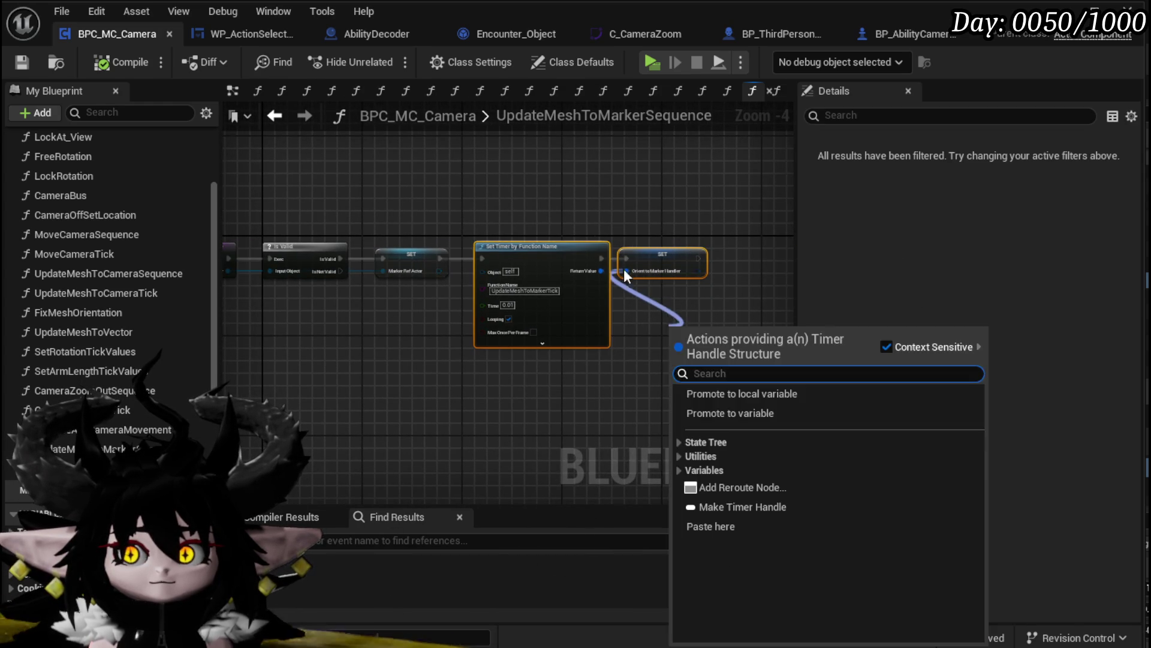
key("Escape")
left_click_drag(669, 260, 669, 341)
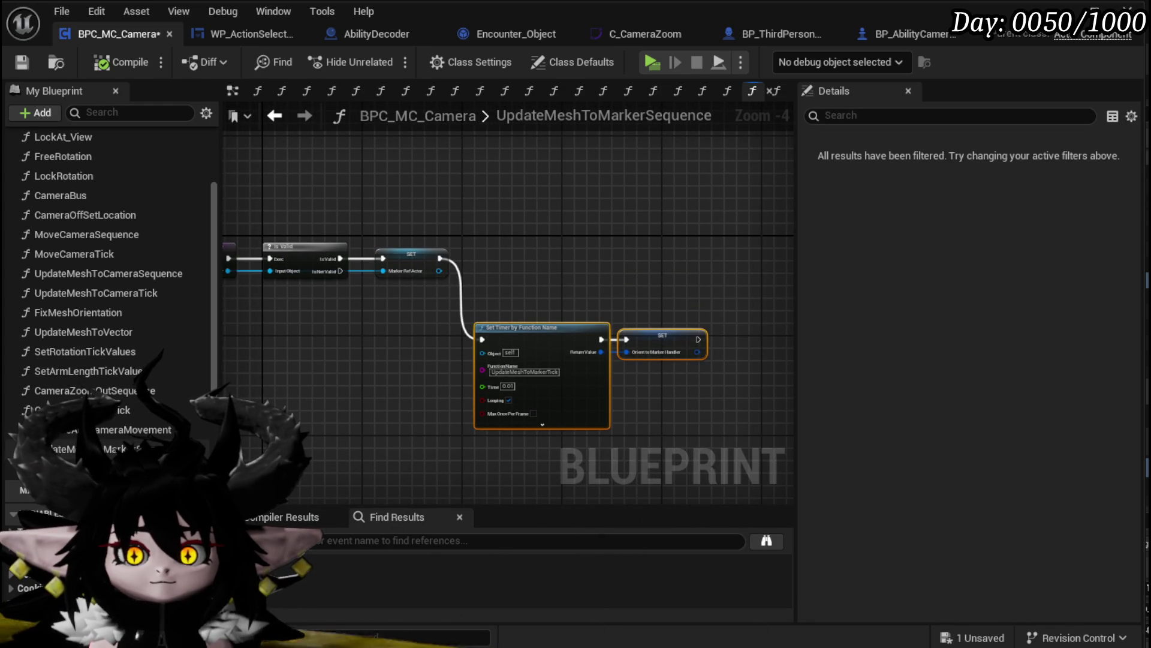
left_click(528, 297)
Run Update Mesh to Marker Tick right after the Marker Ref Actor SET, then open the tick function
left_click_drag(445, 268, 451, 268)
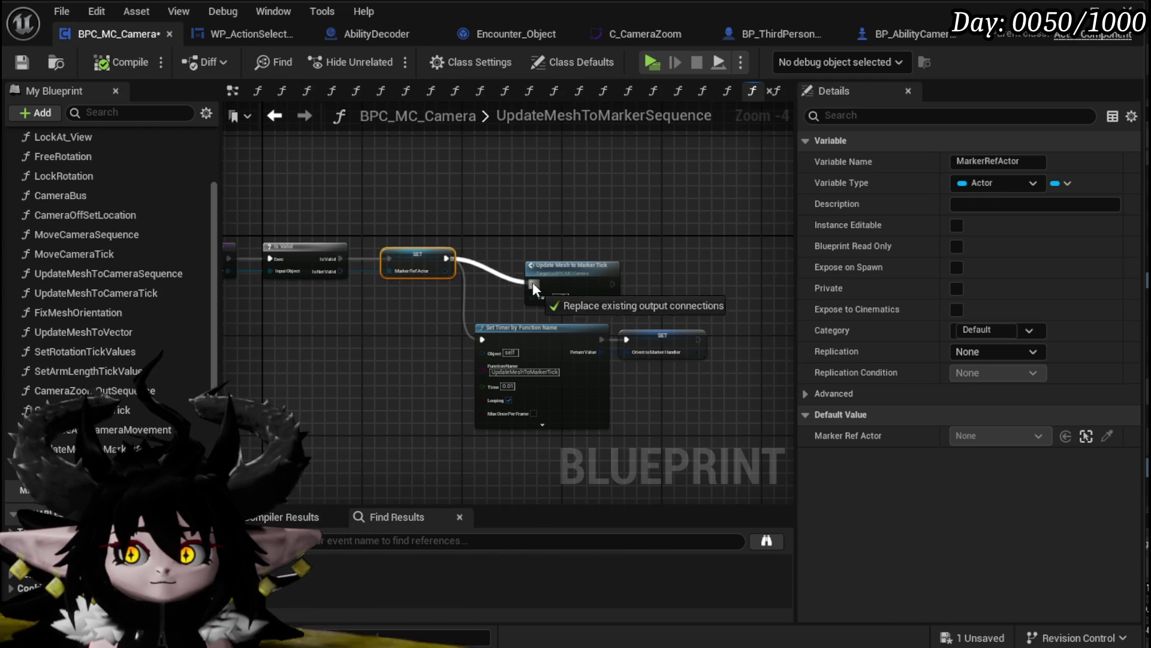
left_click_drag(532, 282, 533, 283)
double_click(516, 255)
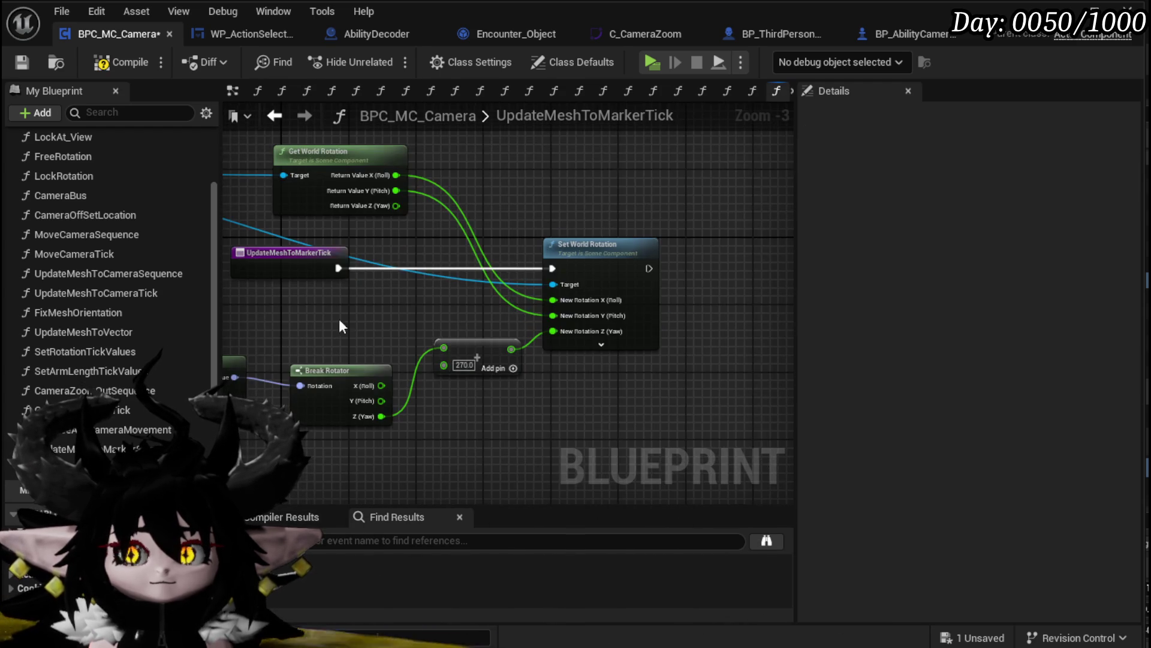
scroll(418, 301, "down", 2)
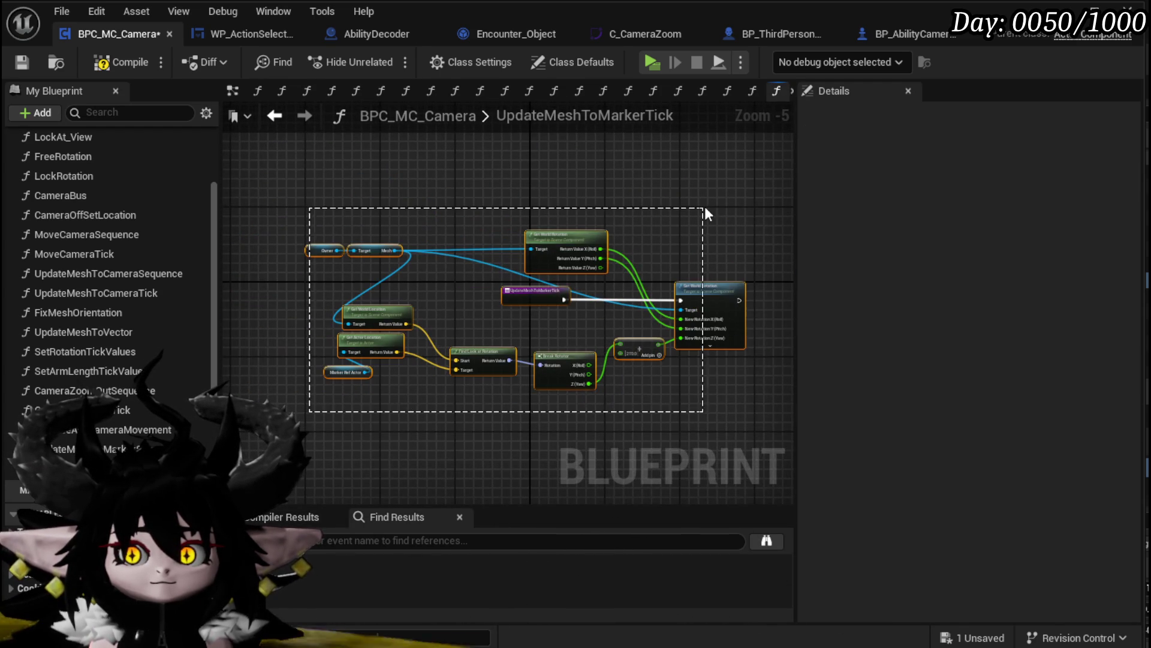
left_click(511, 189)
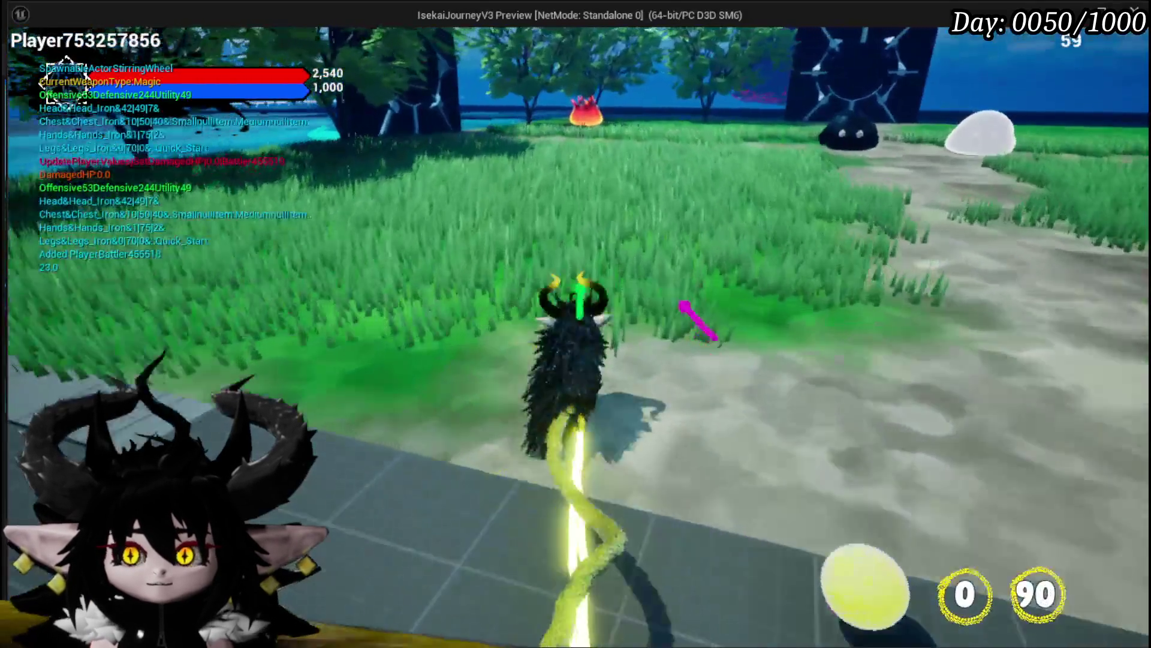
Run to the fire slime, hit it with a fire slash, and accept the Slime_Fire battle
key("w")
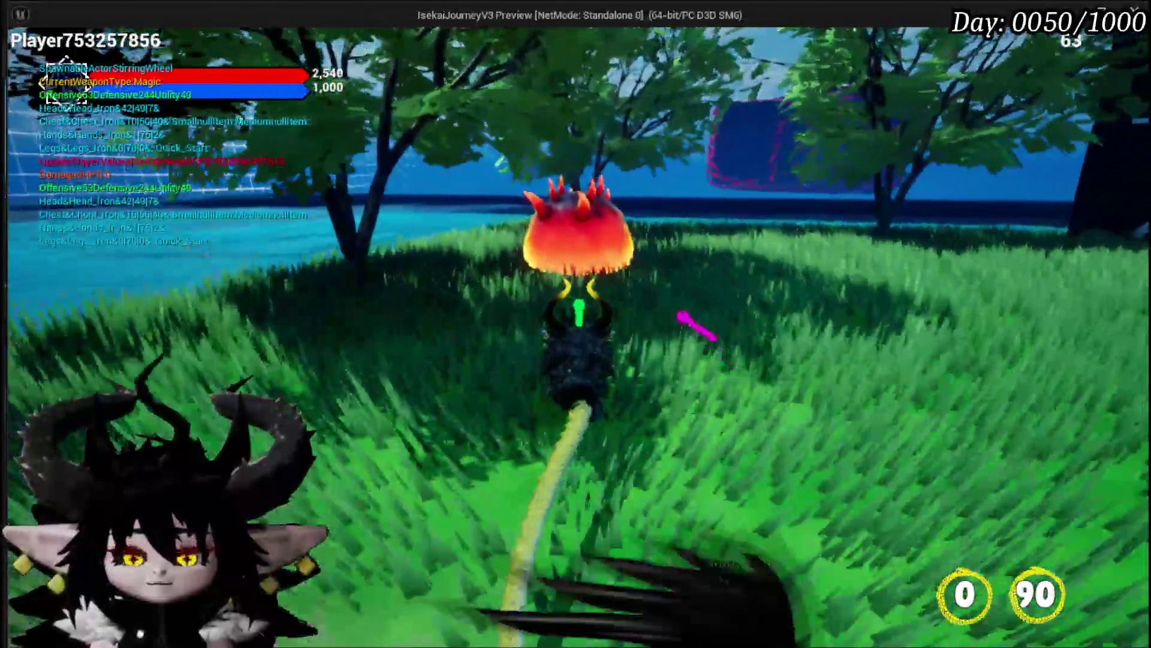
left_click(576, 323)
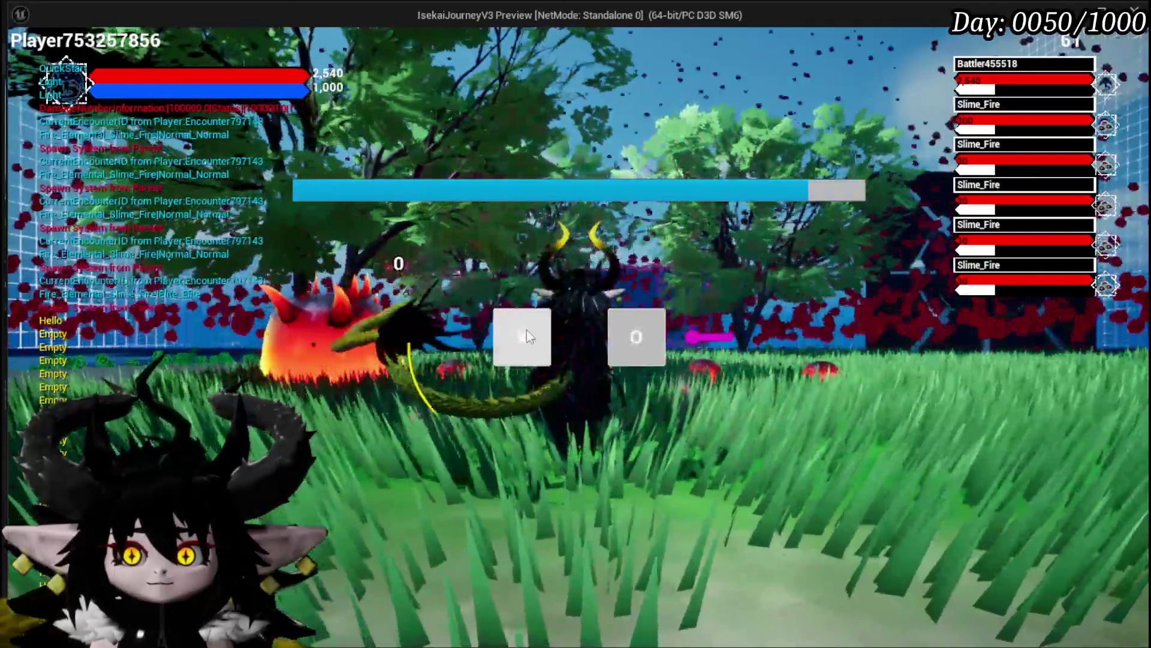
left_click(527, 332)
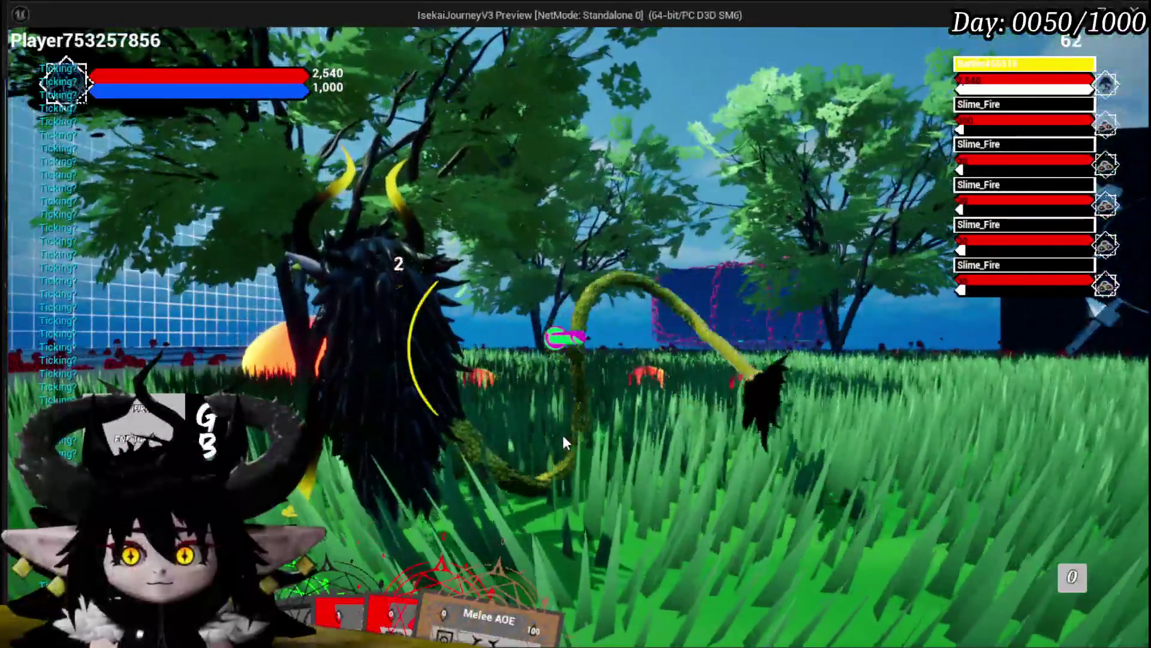
Switch to free-aim view, dash to the aimed spot, and pick the Hand of Greed and Melee AOE cards
key("Tab")
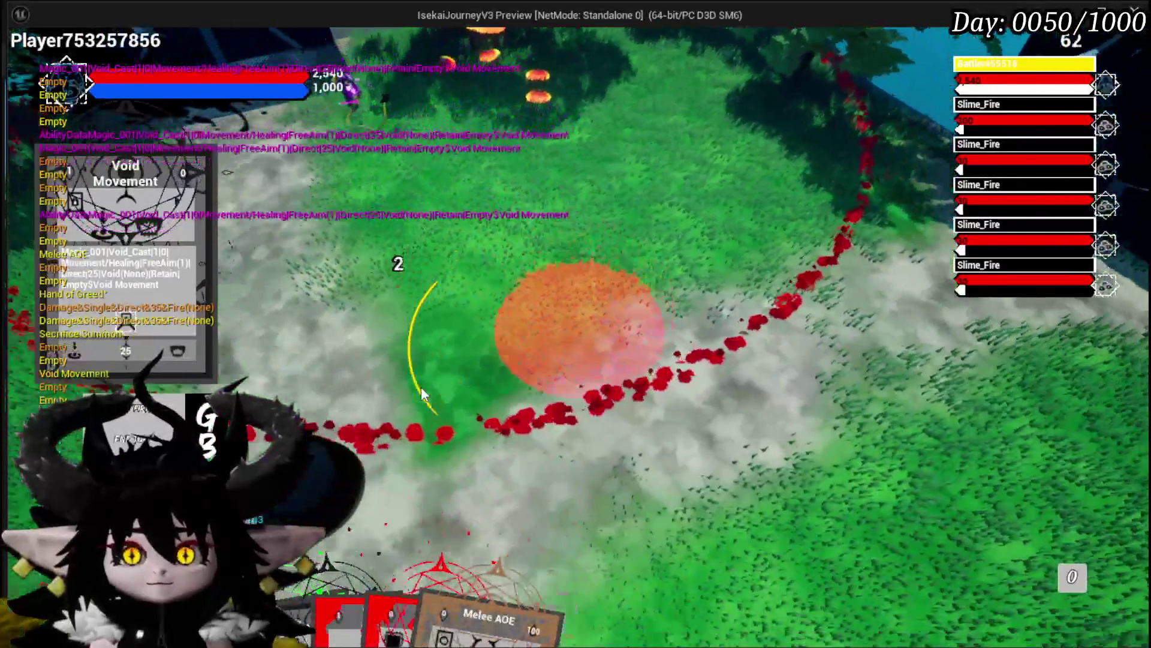
left_click(421, 387)
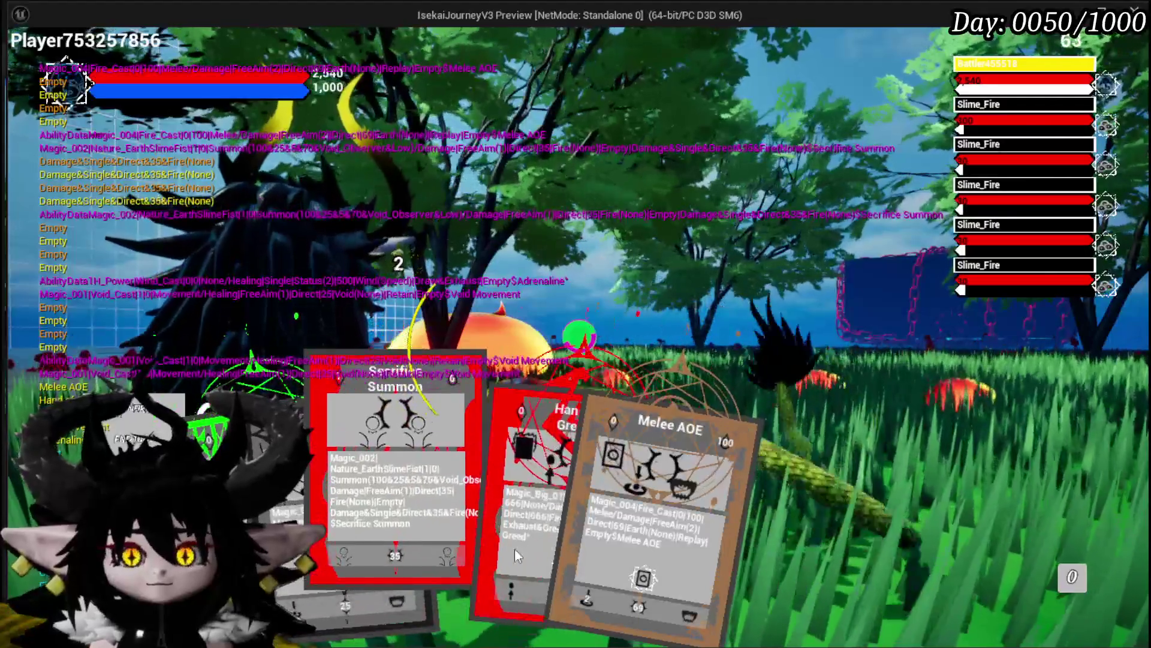
left_click(515, 548)
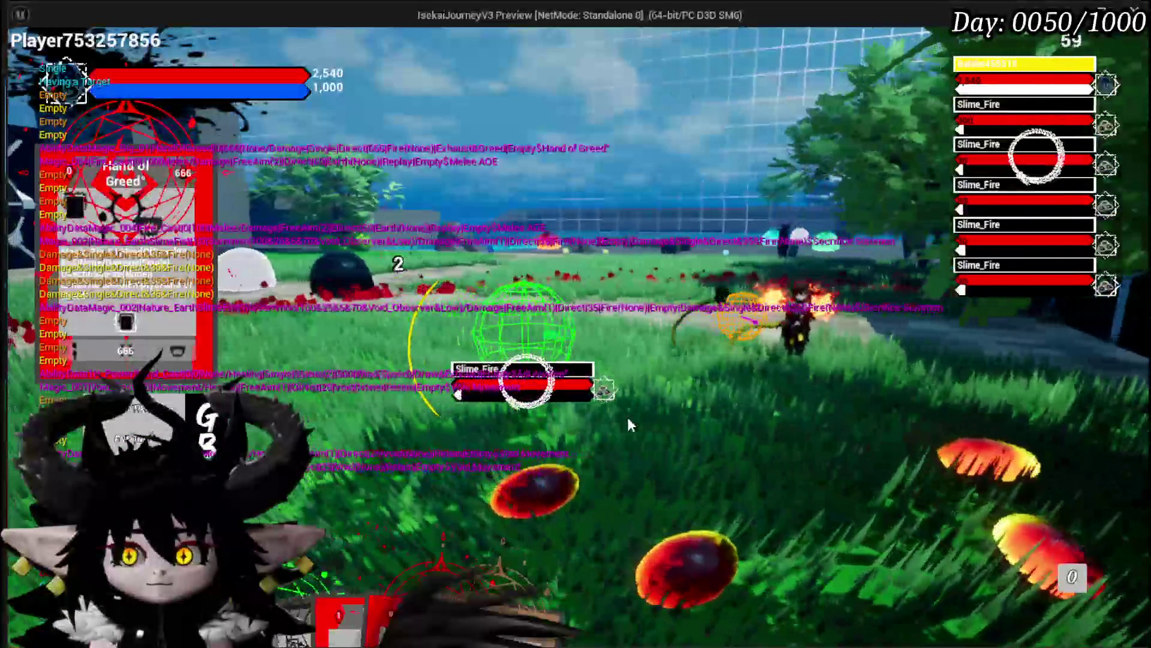
mouse_move(554, 612)
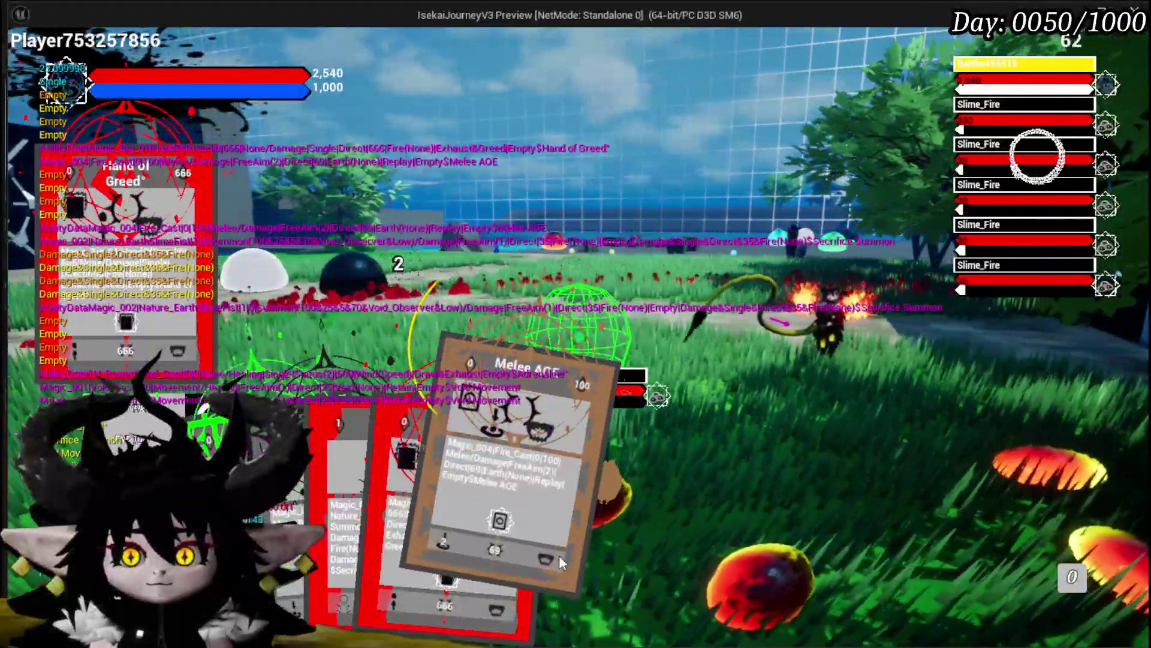
left_click(559, 555)
Cast Melee AOE at the slime, then stop the test game and save all assets
left_click(569, 541)
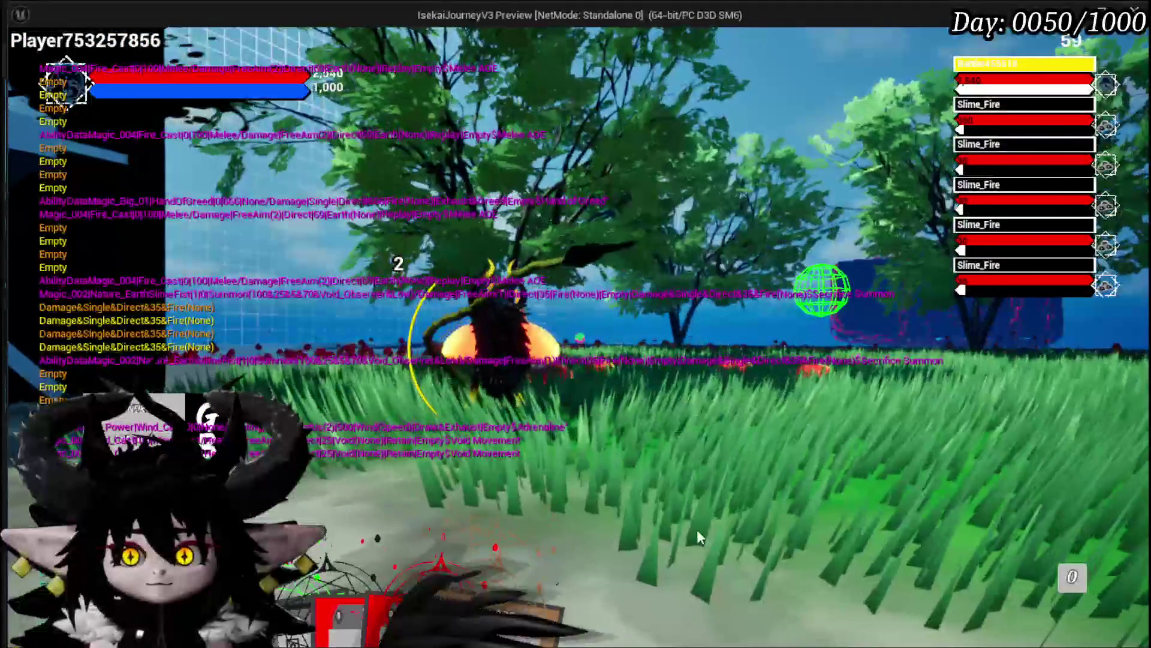
mouse_move(546, 585)
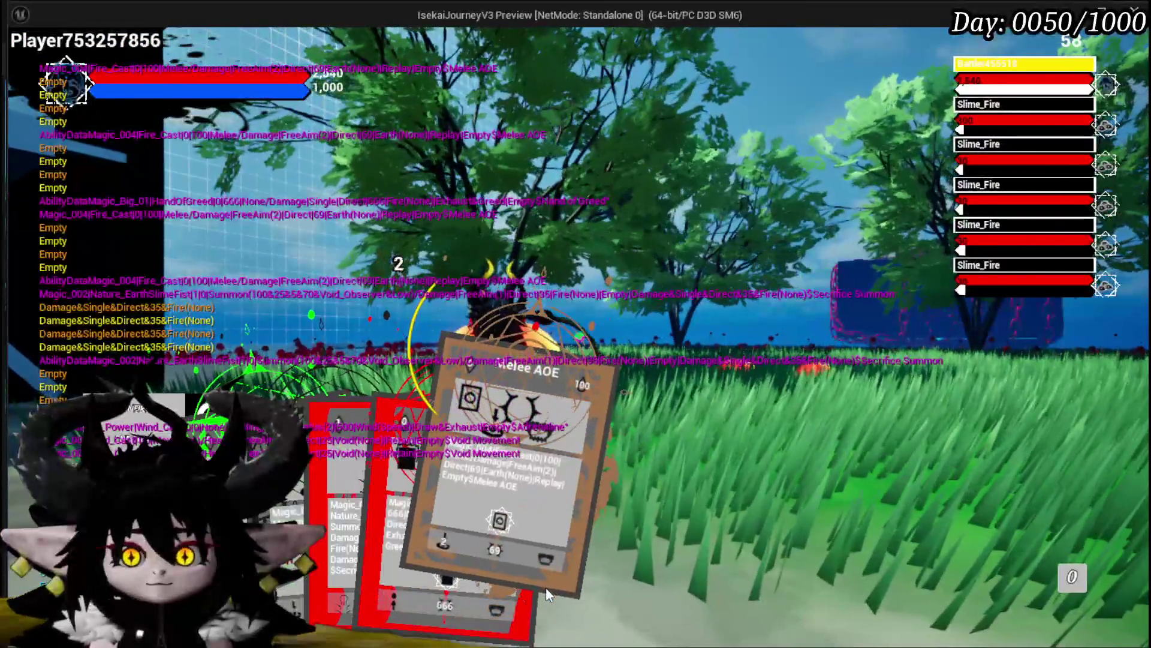
left_click(546, 588)
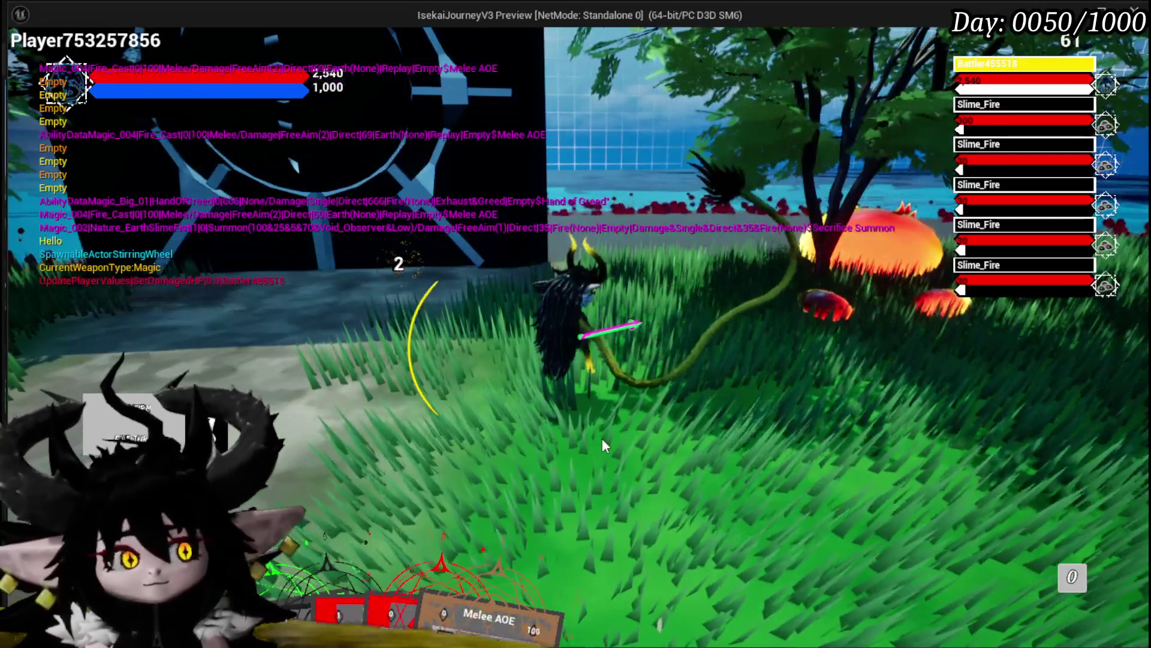
key("Escape")
left_click(18, 58)
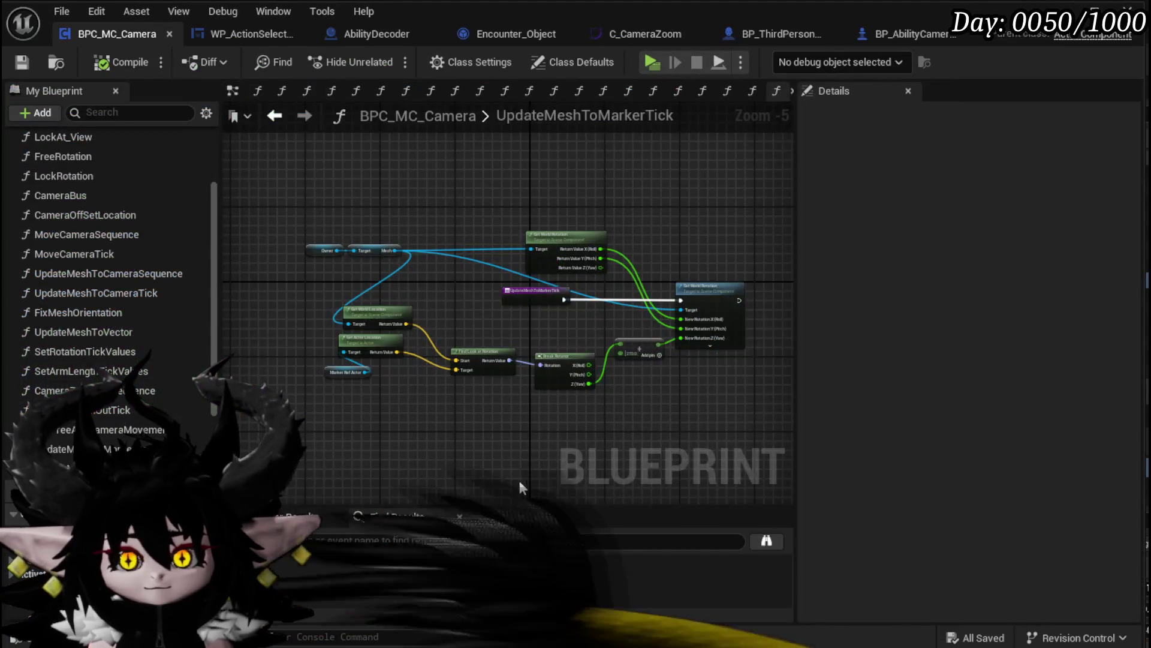
In UpdateMeshToMarkerSequence, wire the SET into Set Timer by Function Name and tidy the timer nodes
scroll(427, 376, "up", 4)
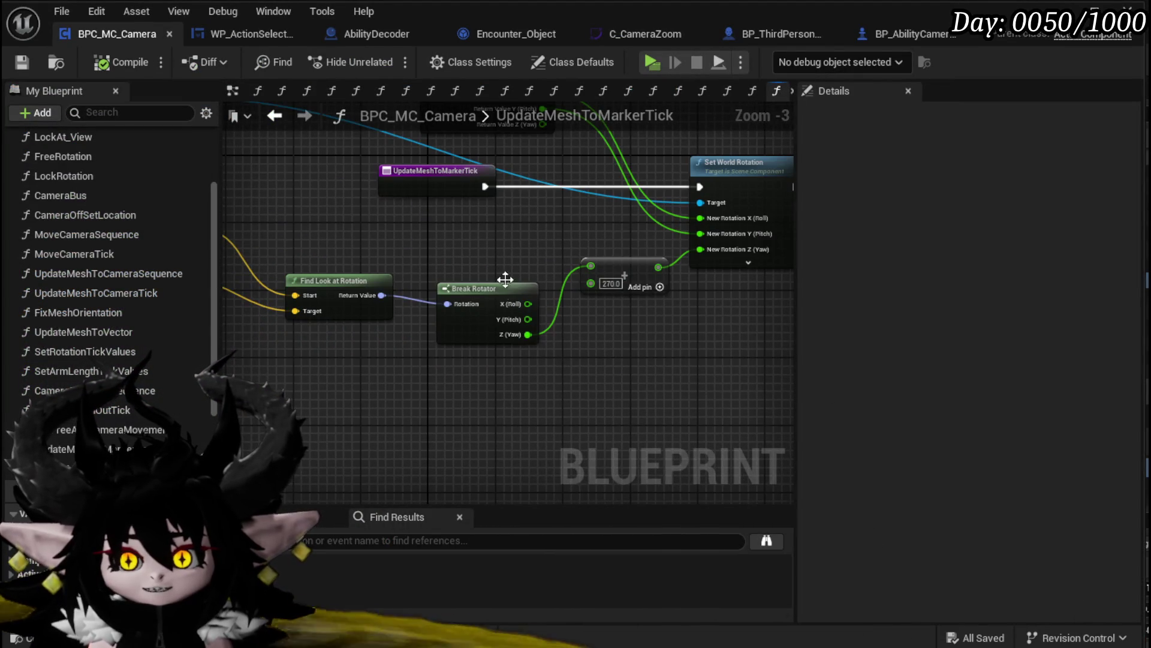
left_click_drag(511, 293, 396, 333)
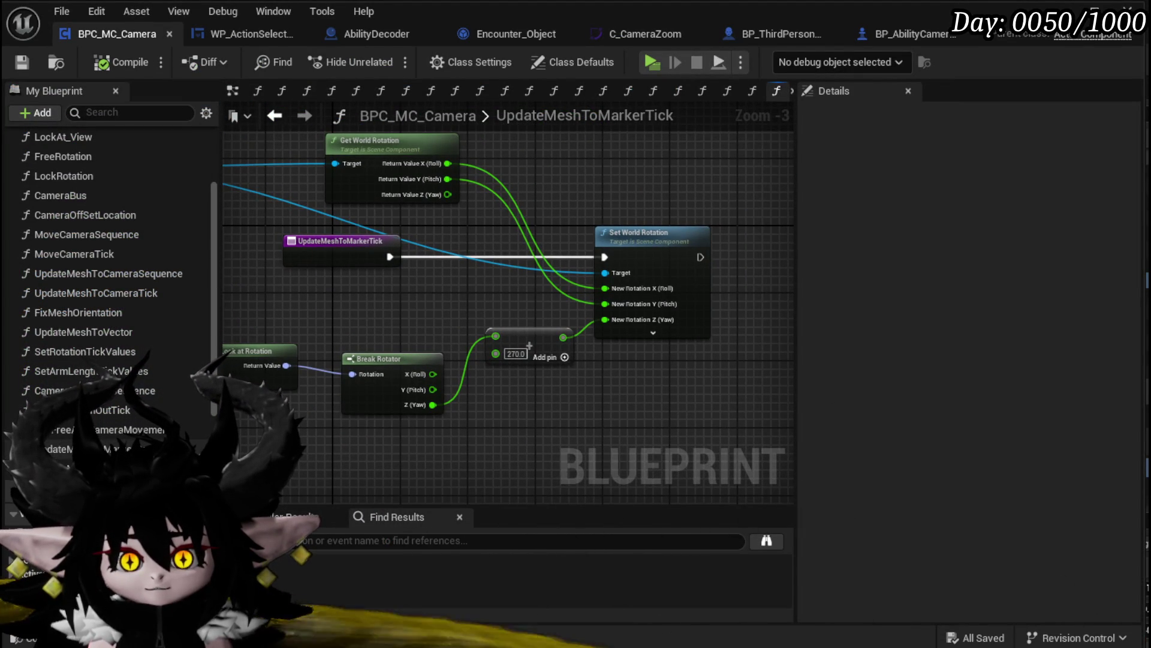
double_click(115, 446)
mouse_move(444, 259)
left_mouse_down()
mouse_move(471, 347)
mouse_move(482, 339)
left_mouse_up()
left_click(522, 264)
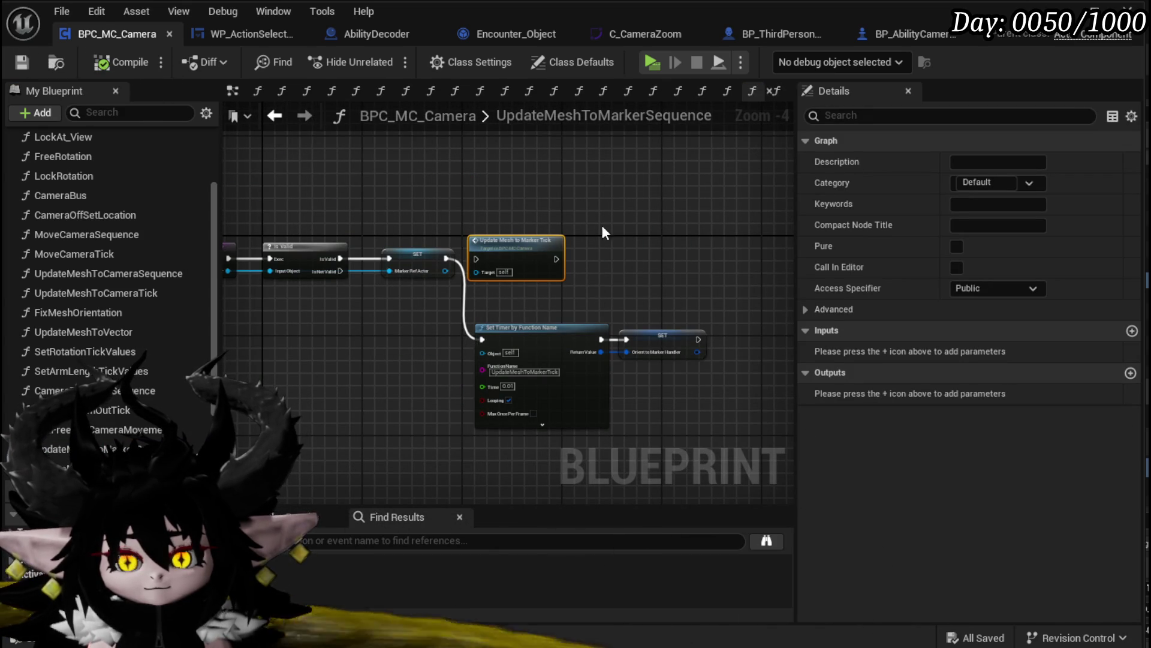
left_click_drag(568, 223, 664, 213)
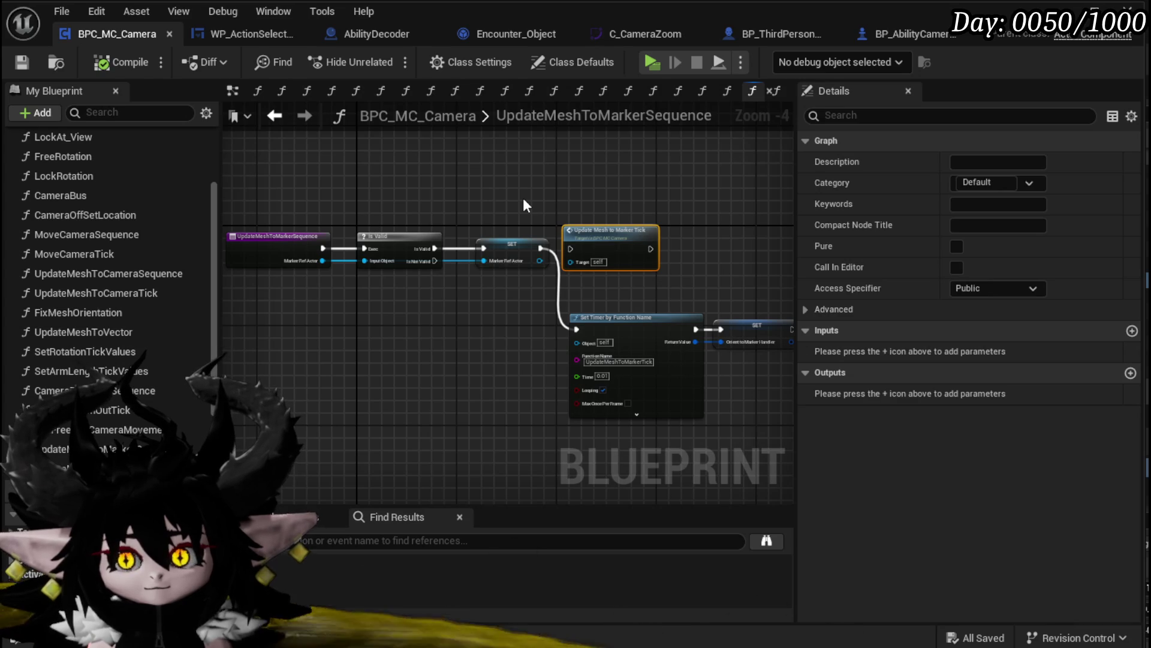
left_click_drag(523, 200, 414, 223)
mouse_move(499, 314)
left_mouse_down()
mouse_move(644, 351)
mouse_move(638, 318)
left_mouse_up()
Compile and save the BPC_MC_Camera blueprint
left_click(103, 63)
key("ctrl+s")
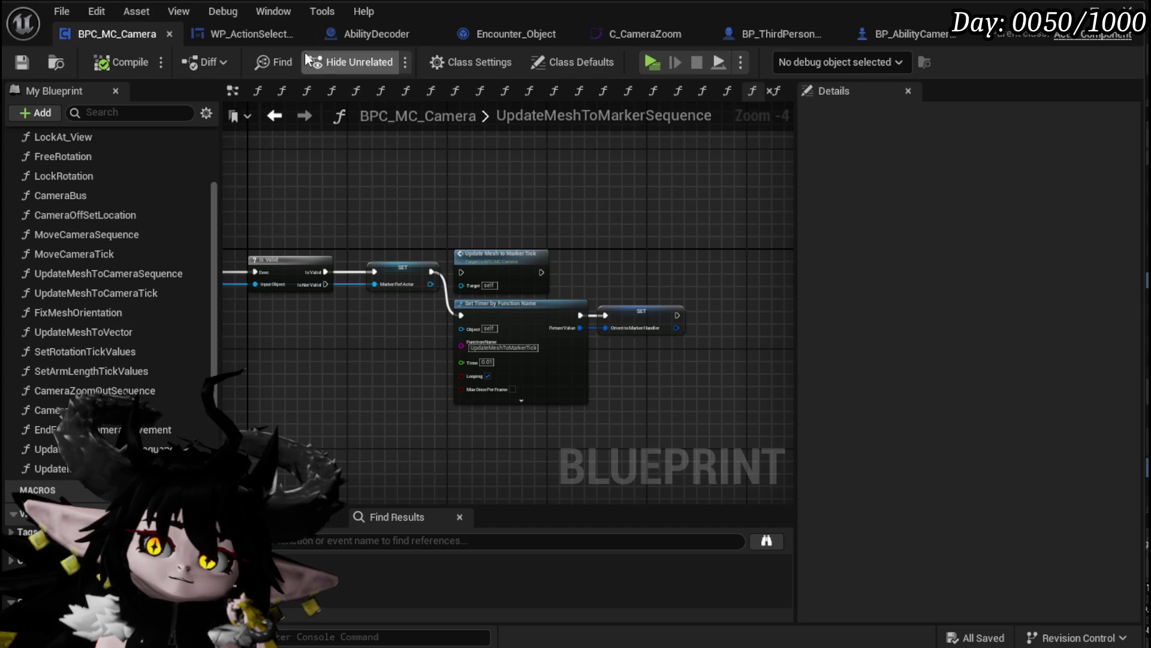
left_click(264, 39)
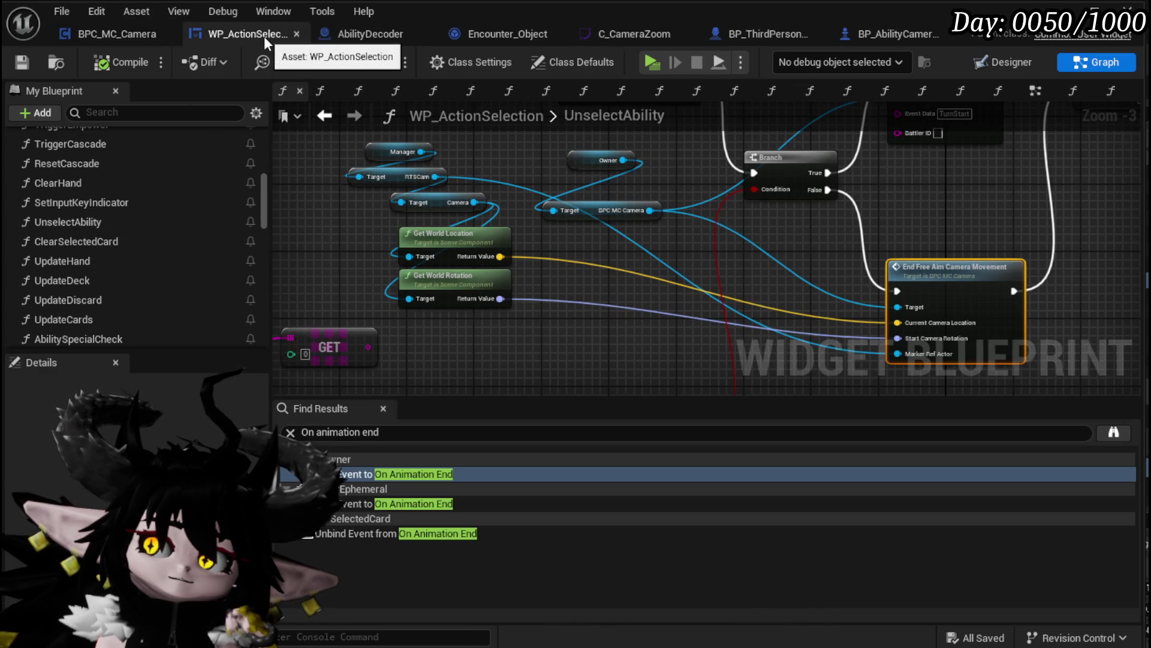
Pan across the UnselectAbility graph to inspect its Move Camera, Cancel Ability and Branch nodes
scroll(689, 246, "down", 1)
mouse_move(689, 246)
left_mouse_down()
mouse_move(489, 300)
mouse_move(629, 264)
left_mouse_up()
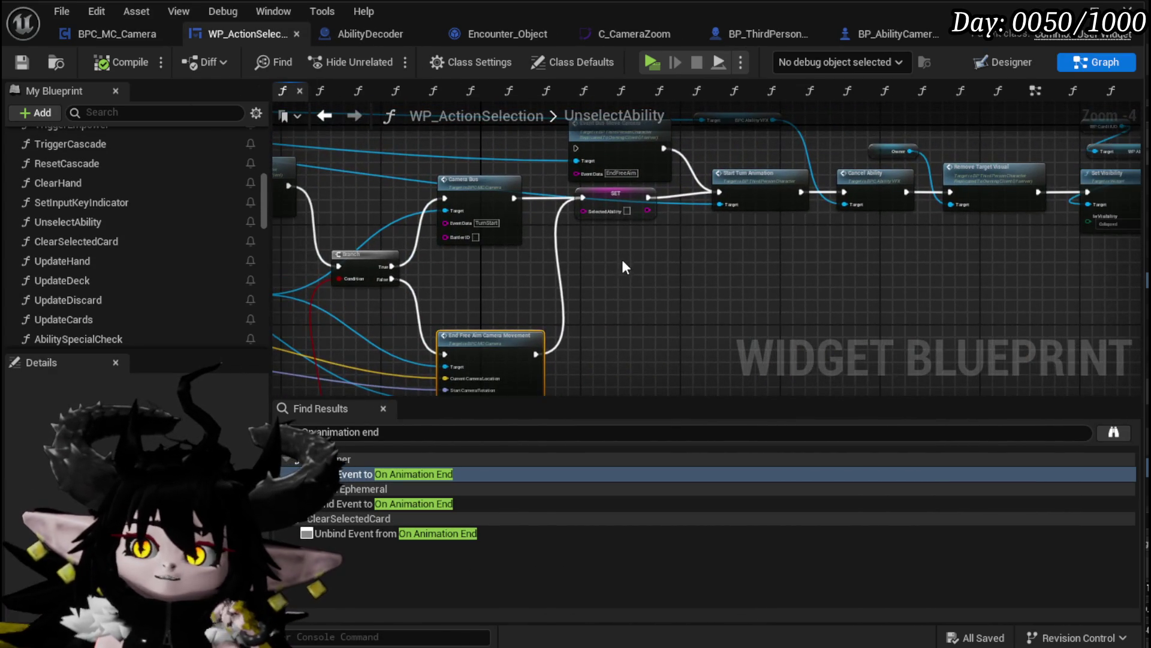
scroll(629, 264, "up", 3)
mouse_move(444, 144)
left_mouse_down()
mouse_move(381, 165)
mouse_move(276, 148)
left_mouse_up()
mouse_move(572, 174)
left_mouse_down()
mouse_move(385, 176)
mouse_move(457, 248)
mouse_move(461, 197)
mouse_move(540, 228)
mouse_move(650, 204)
left_mouse_up()
scroll(650, 204, "down", 2)
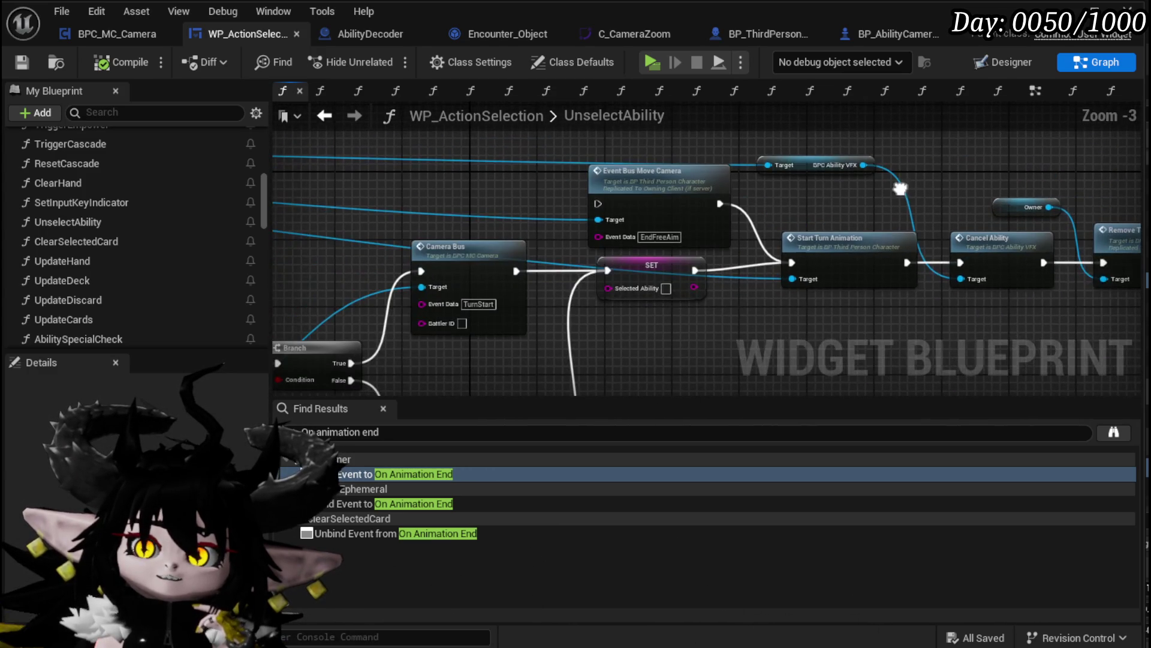
mouse_move(487, 163)
left_mouse_down()
mouse_move(771, 162)
mouse_move(685, 188)
mouse_move(865, 188)
mouse_move(728, 206)
mouse_move(816, 174)
mouse_move(696, 147)
mouse_move(441, 152)
left_mouse_up()
left_click_drag(631, 172, 490, 227)
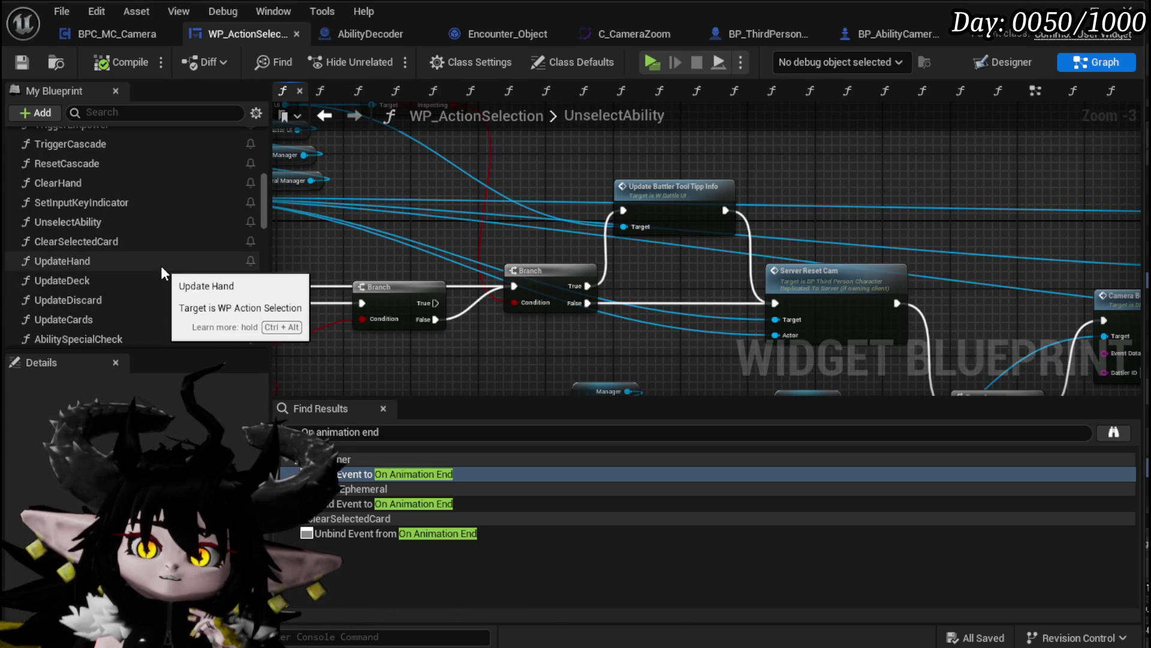
scroll(161, 265, "down", 1)
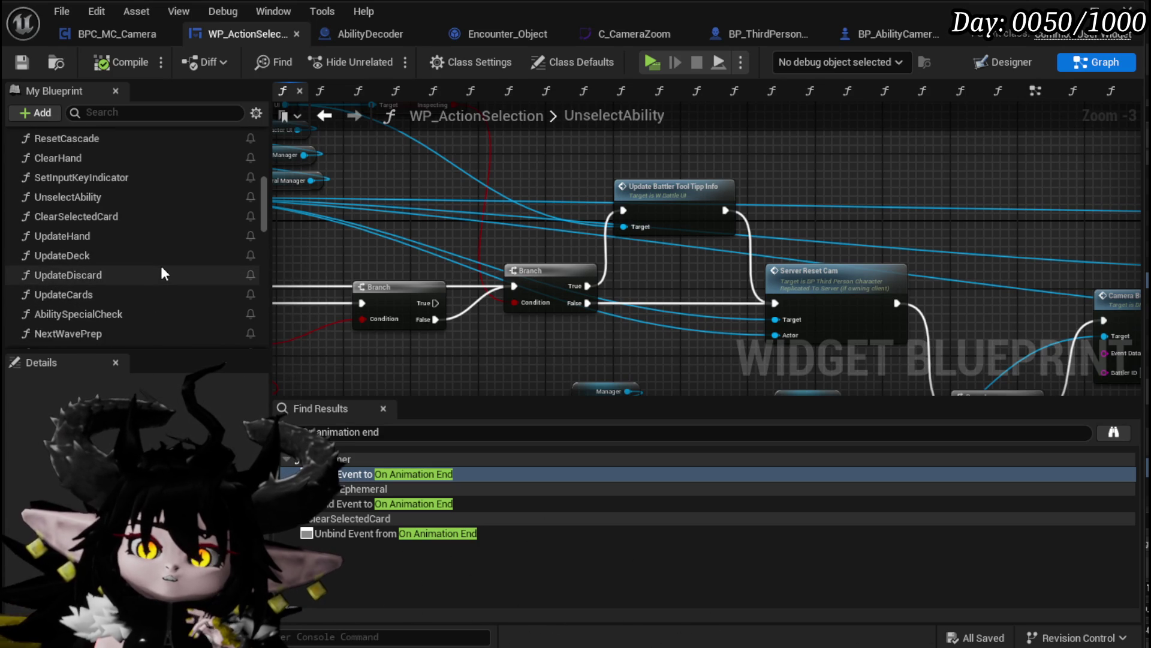
scroll(162, 267, "down", 4)
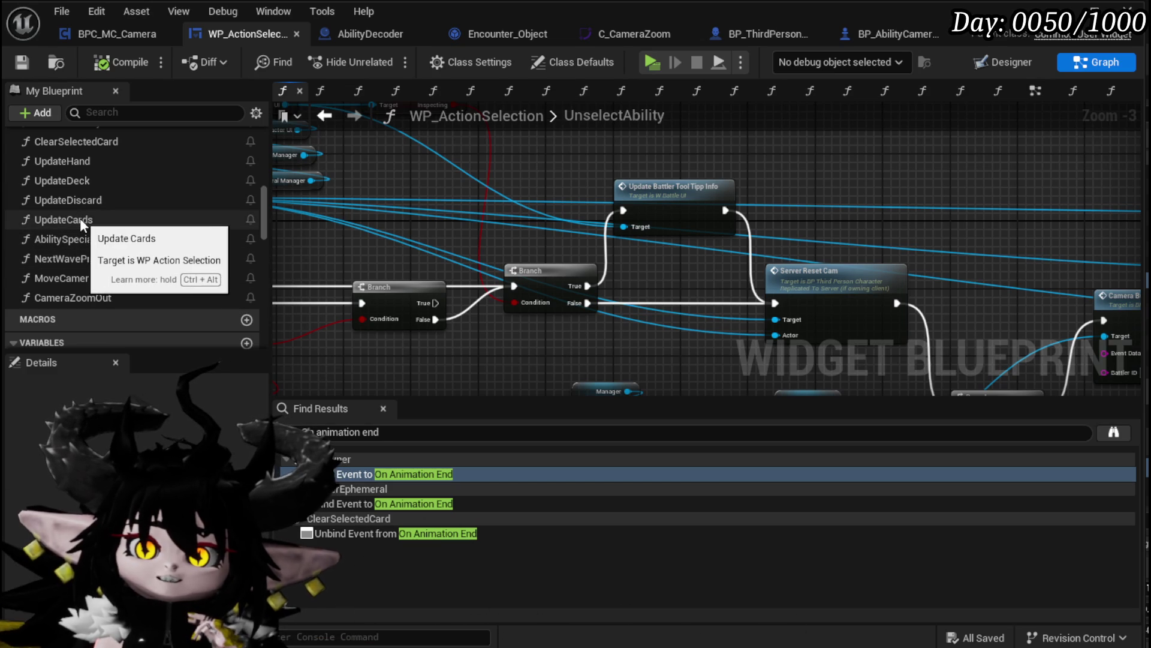
scroll(82, 189, "up", 3)
scroll(83, 190, "up", 1)
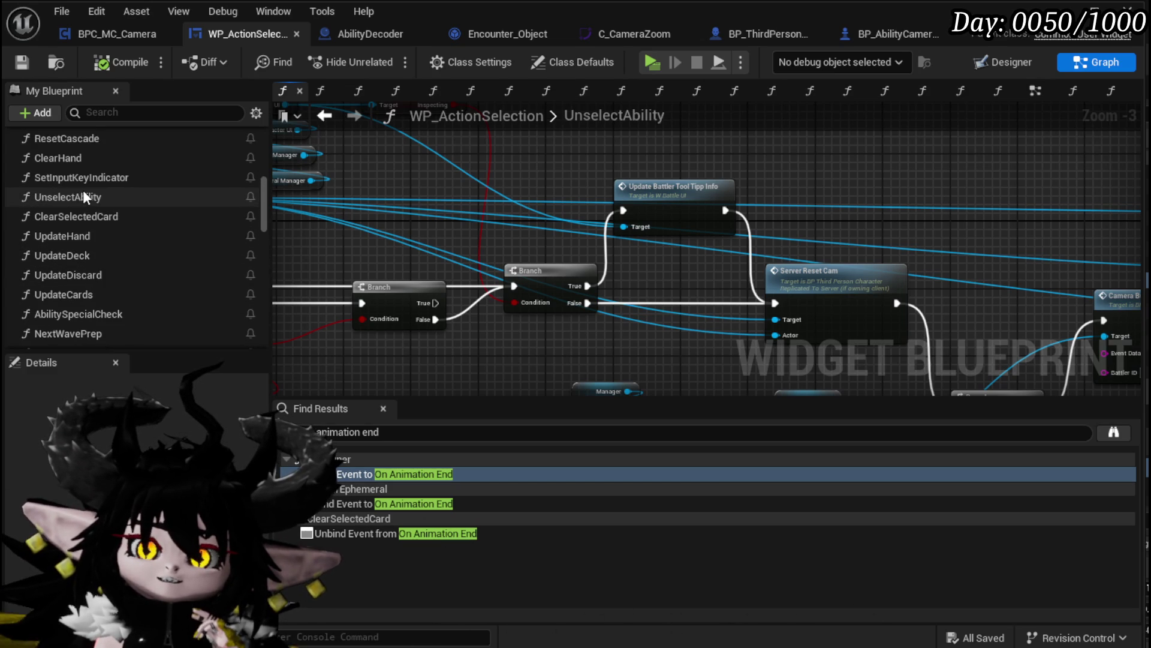
Locate the End Free Aim Camera Movement call in UnselectAbility and open its function
left_click(55, 198)
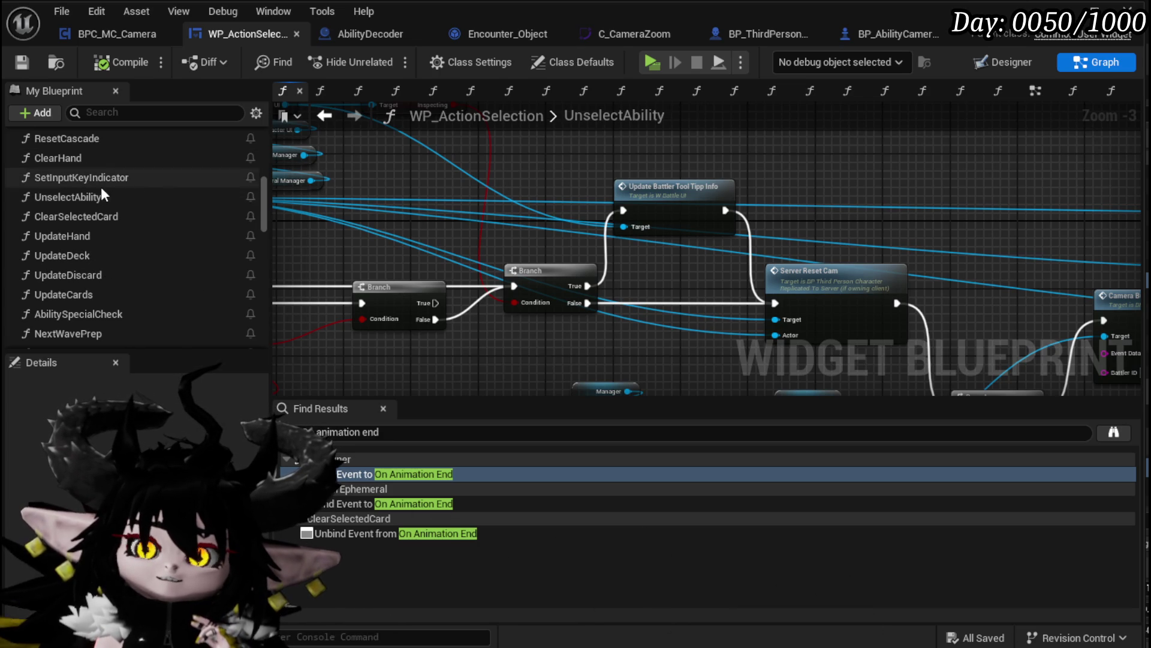
mouse_move(315, 202)
left_mouse_down()
mouse_move(670, 277)
mouse_move(643, 278)
left_mouse_up()
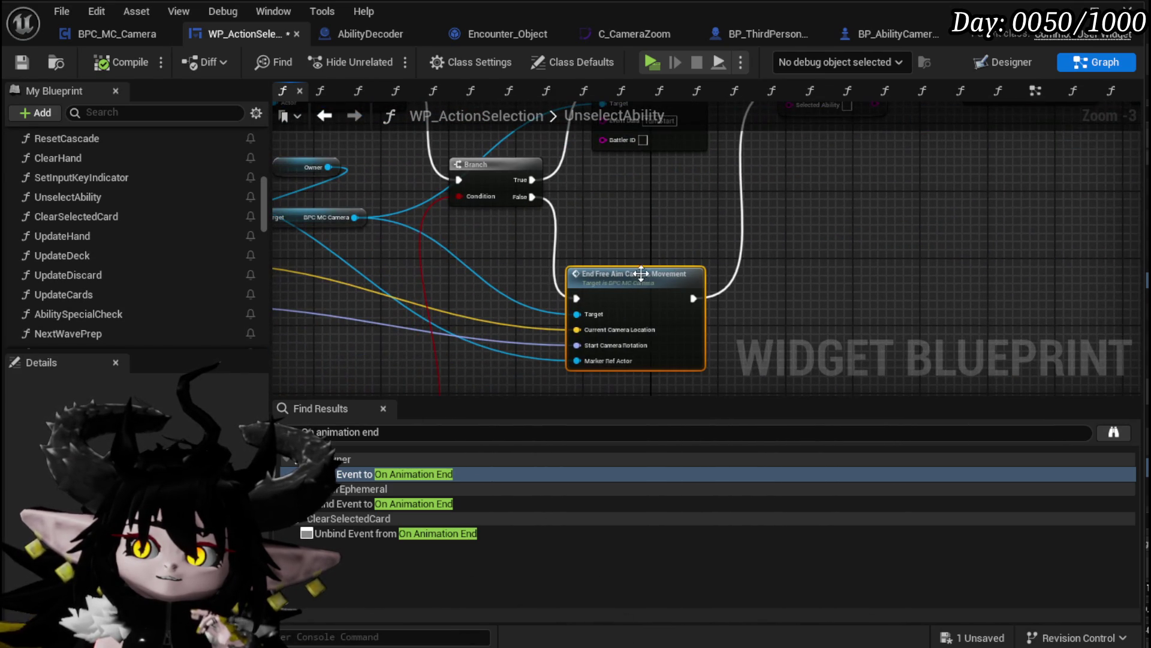
mouse_move(496, 249)
left_mouse_down()
mouse_move(717, 355)
mouse_move(733, 374)
mouse_move(729, 354)
left_mouse_up()
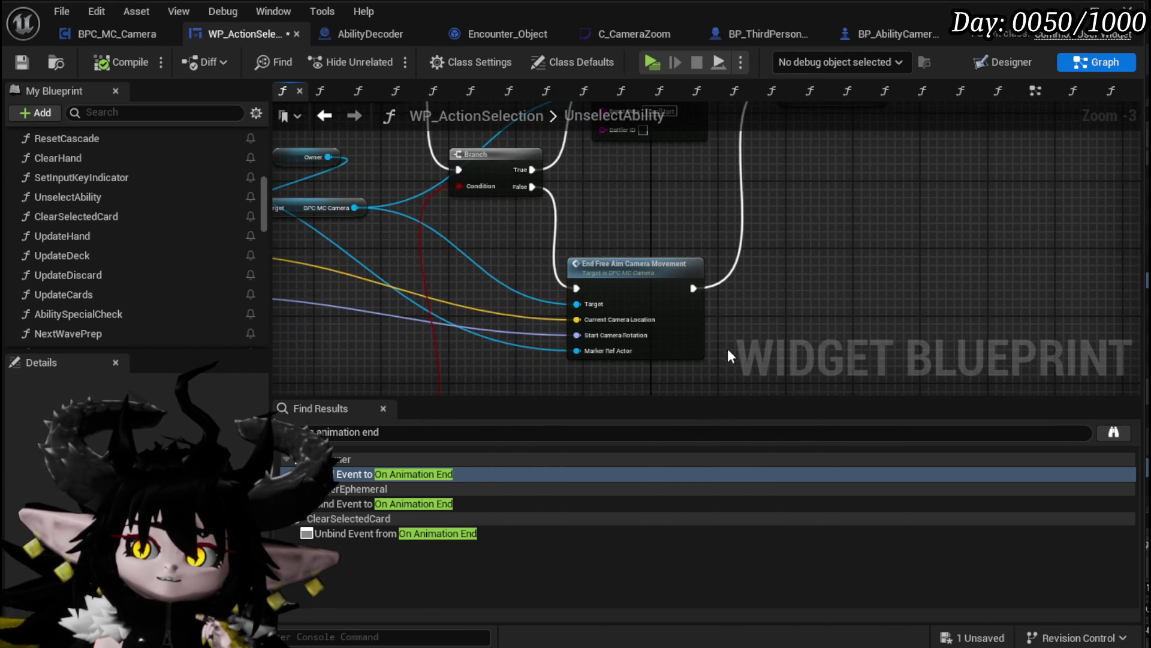
double_click(654, 273)
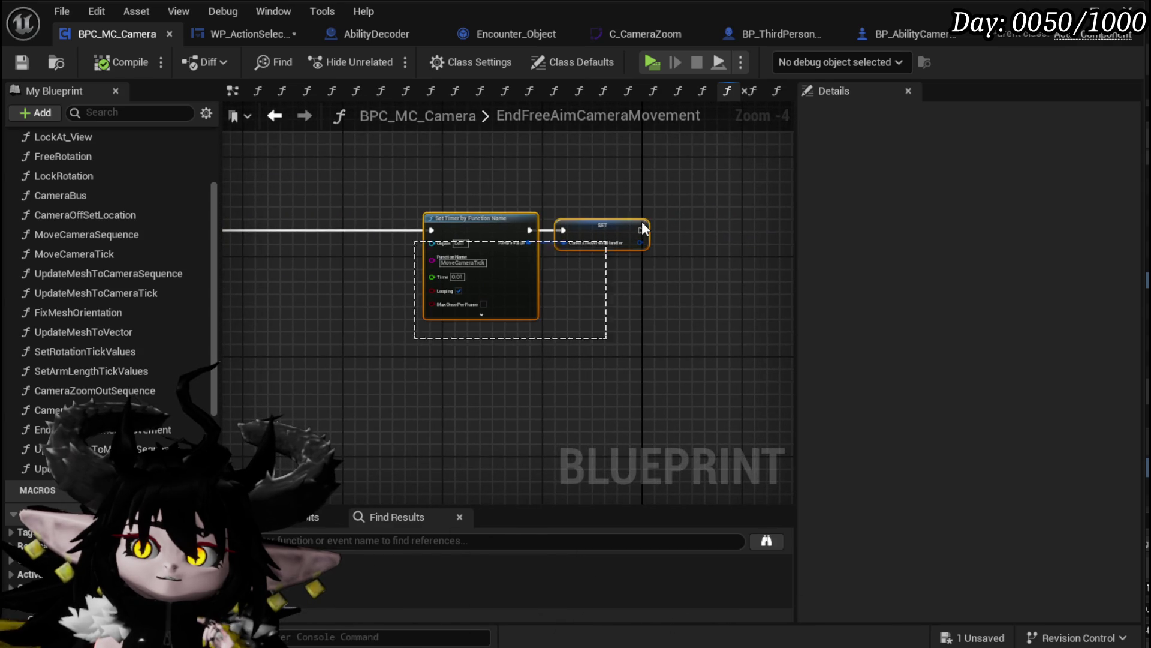
Move the MoveCameraTick timer and SET nodes left and save BPC_MC_Camera
left_click(621, 241, "shift")
mouse_move(602, 226)
left_mouse_down()
mouse_move(408, 225)
mouse_move(540, 209)
mouse_move(483, 205)
mouse_move(272, 209)
mouse_move(356, 190)
left_mouse_up()
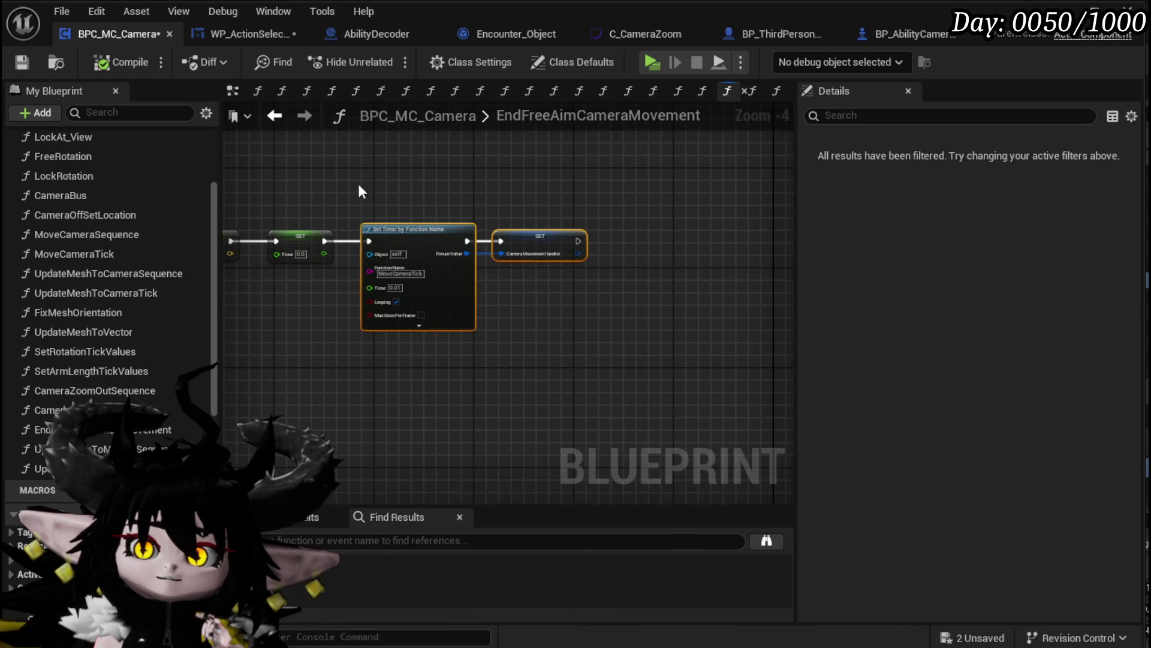
scroll(457, 293, "up", 3)
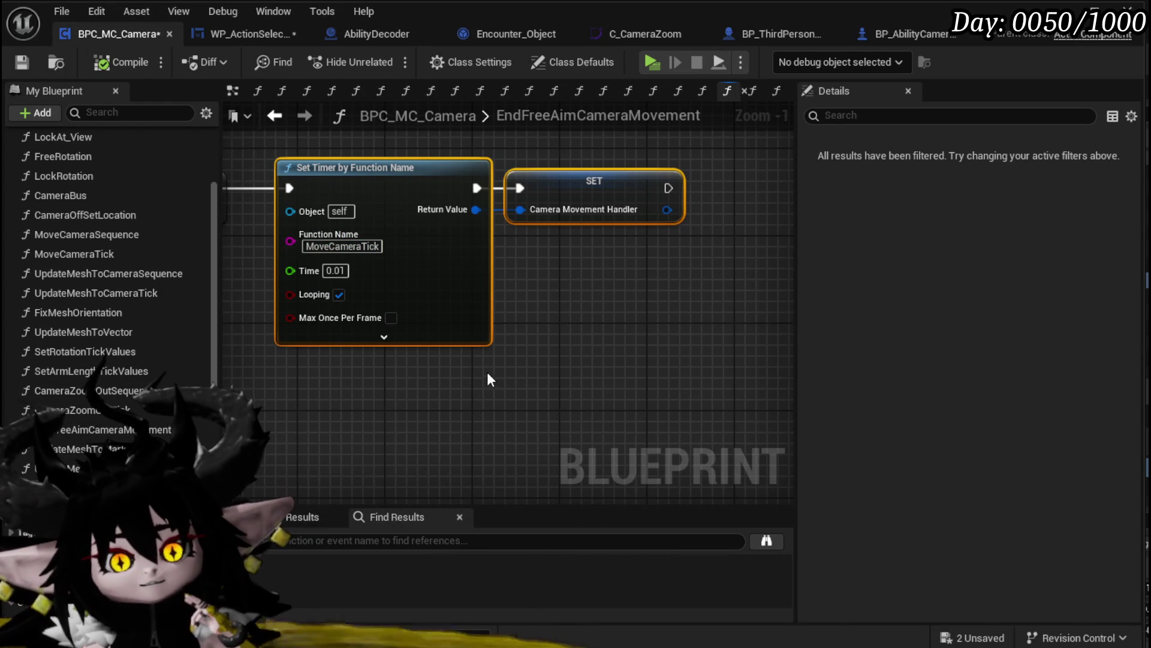
mouse_move(249, 139)
left_mouse_down()
mouse_move(262, 163)
mouse_move(628, 372)
mouse_move(724, 367)
left_mouse_up()
left_click(590, 292)
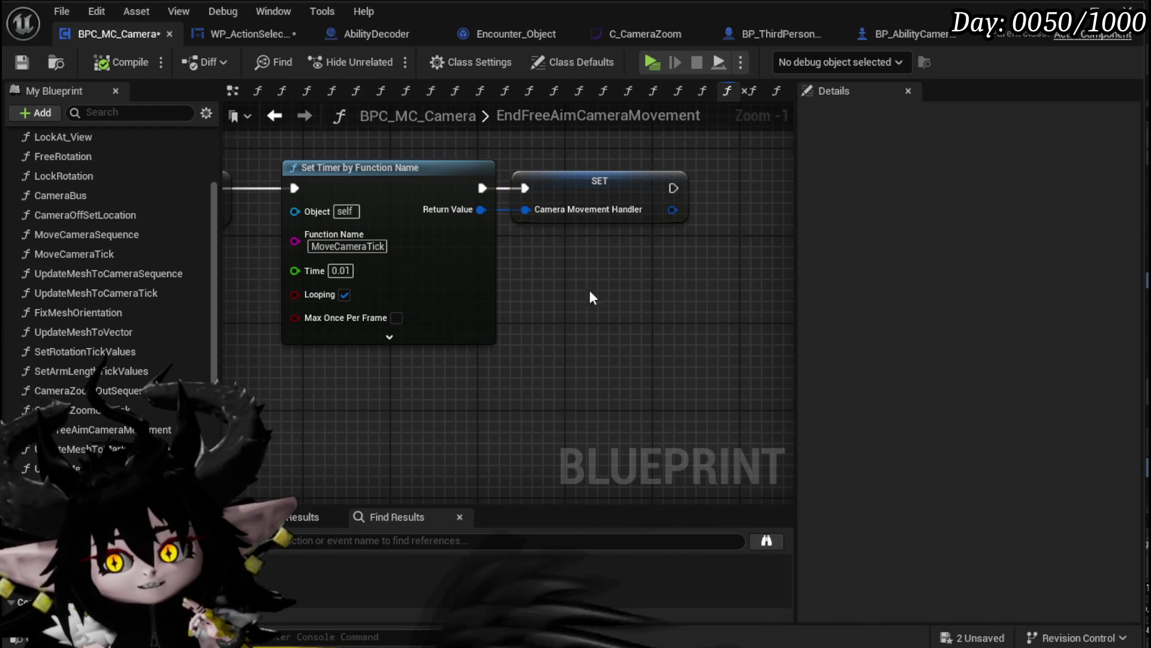
left_click(21, 62)
Save WP_ActionSelection, check its End Free Aim Camera Movement call, then reposition the timer nodes
left_click(217, 42)
left_click(15, 65)
mouse_move(784, 195)
left_mouse_down()
mouse_move(596, 226)
mouse_move(671, 270)
mouse_move(677, 237)
left_mouse_up()
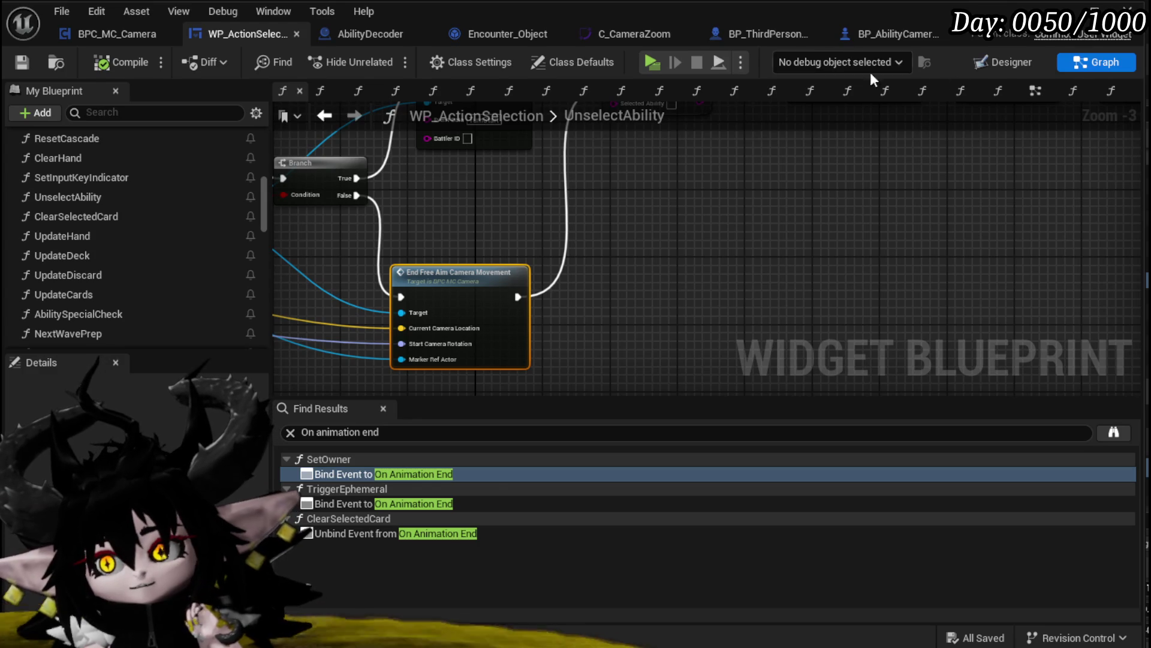
scroll(498, 276, "down", 2)
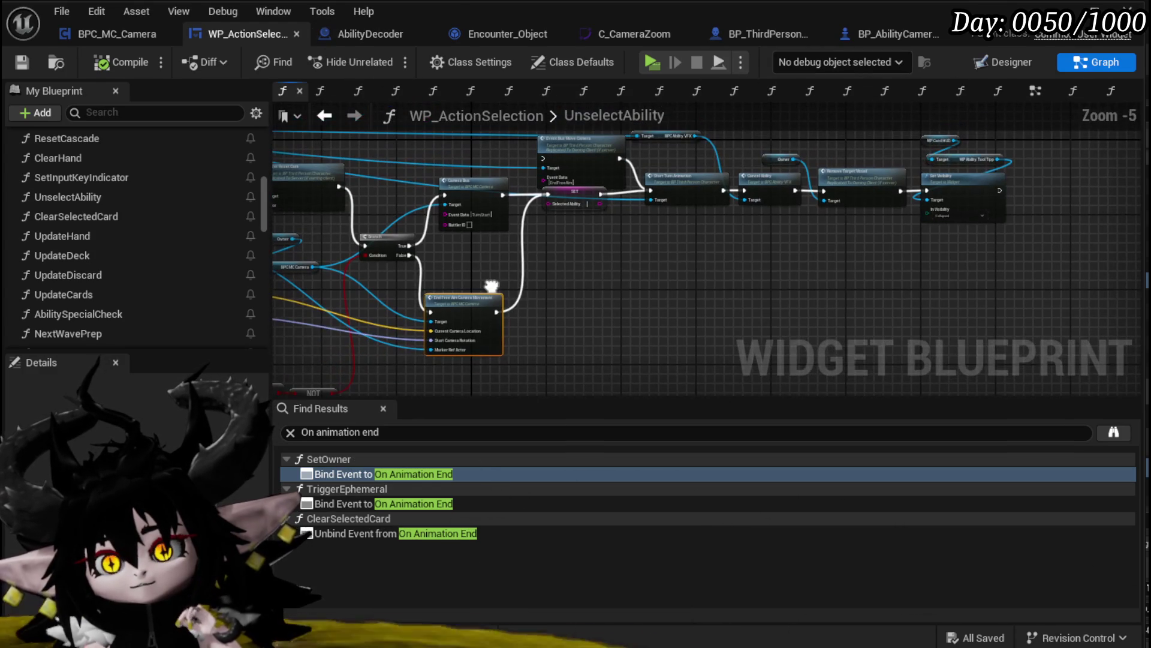
left_click_drag(491, 286, 502, 279)
left_click(102, 36)
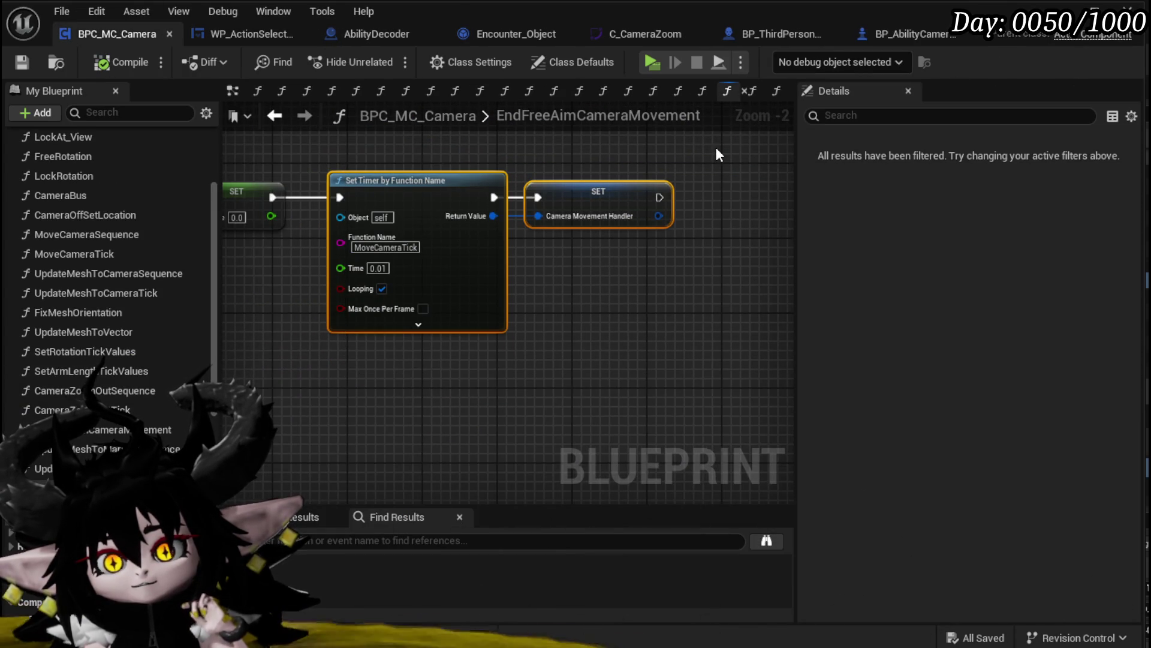
mouse_move(291, 123)
left_mouse_down()
mouse_move(326, 167)
mouse_move(385, 172)
mouse_move(300, 174)
left_mouse_up()
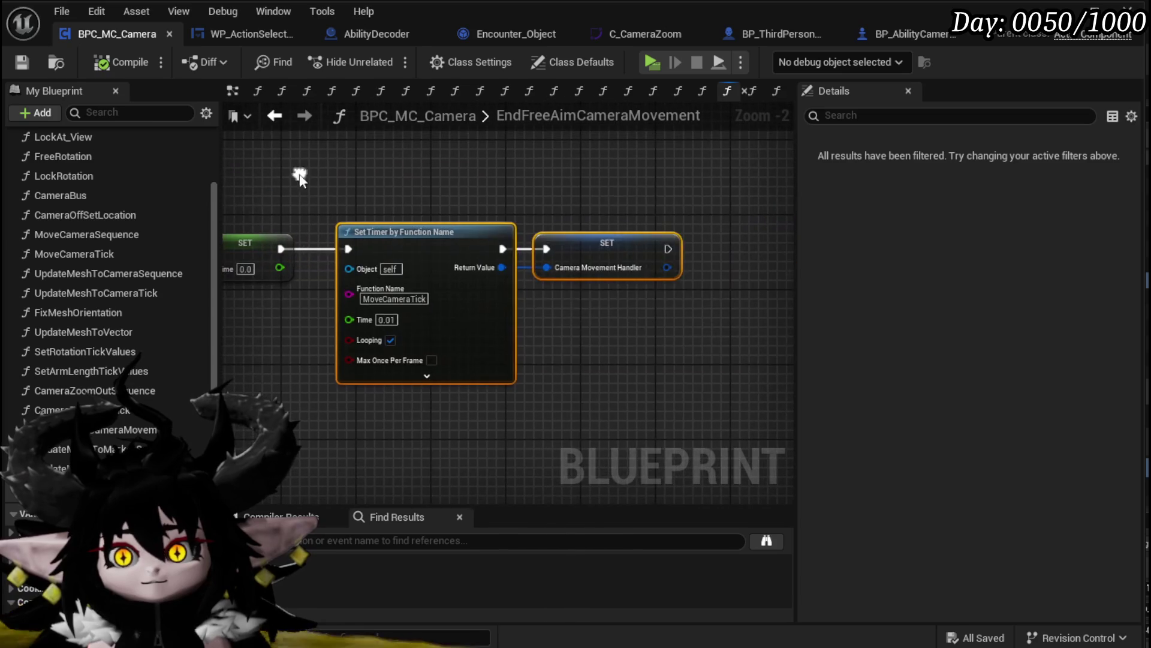
Wrap the timer nodes in a comment noting they need MoveCameraFromMarkerToPlayerTick with a rotation fix, then save
key("c")
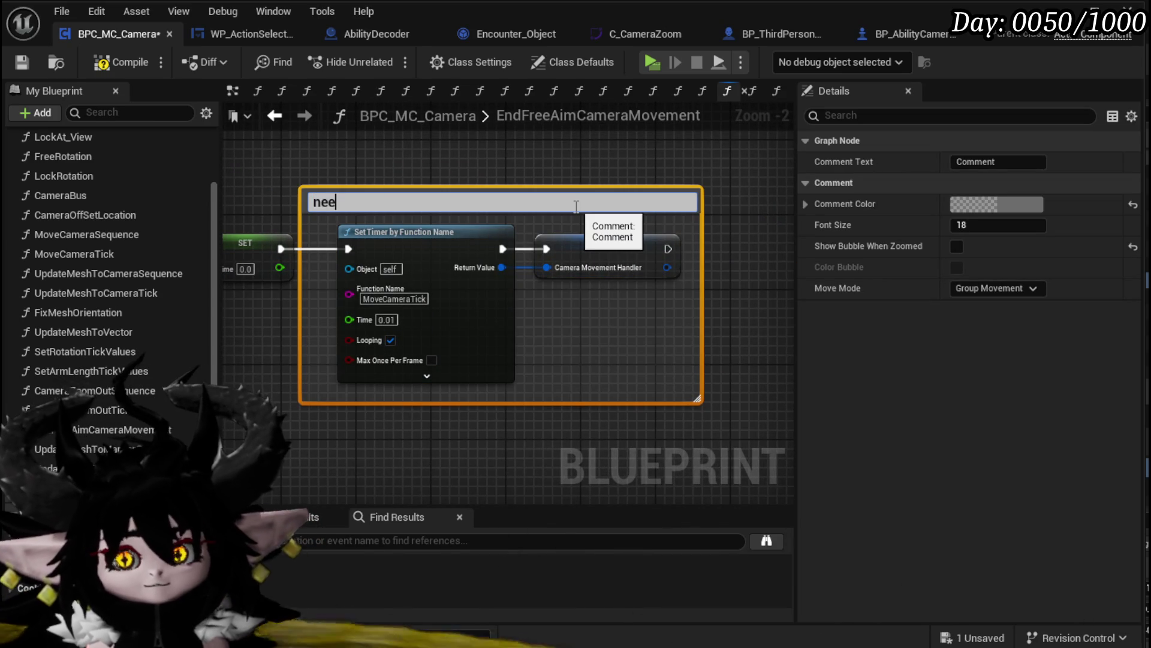
type("ds")
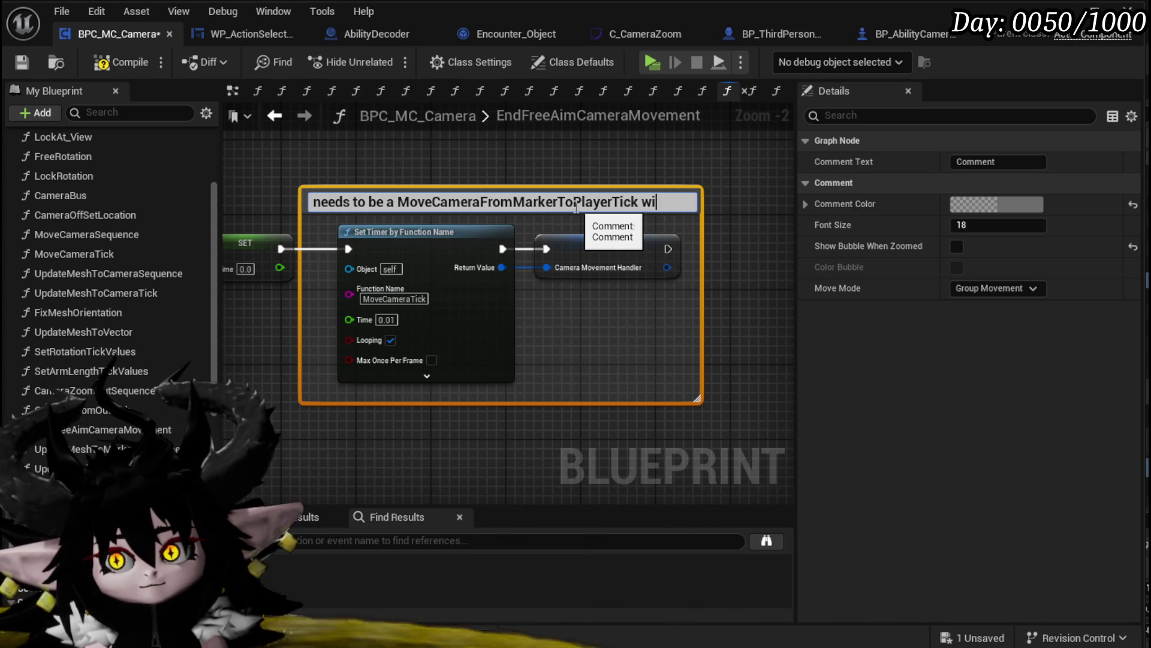
key("BackSpace")
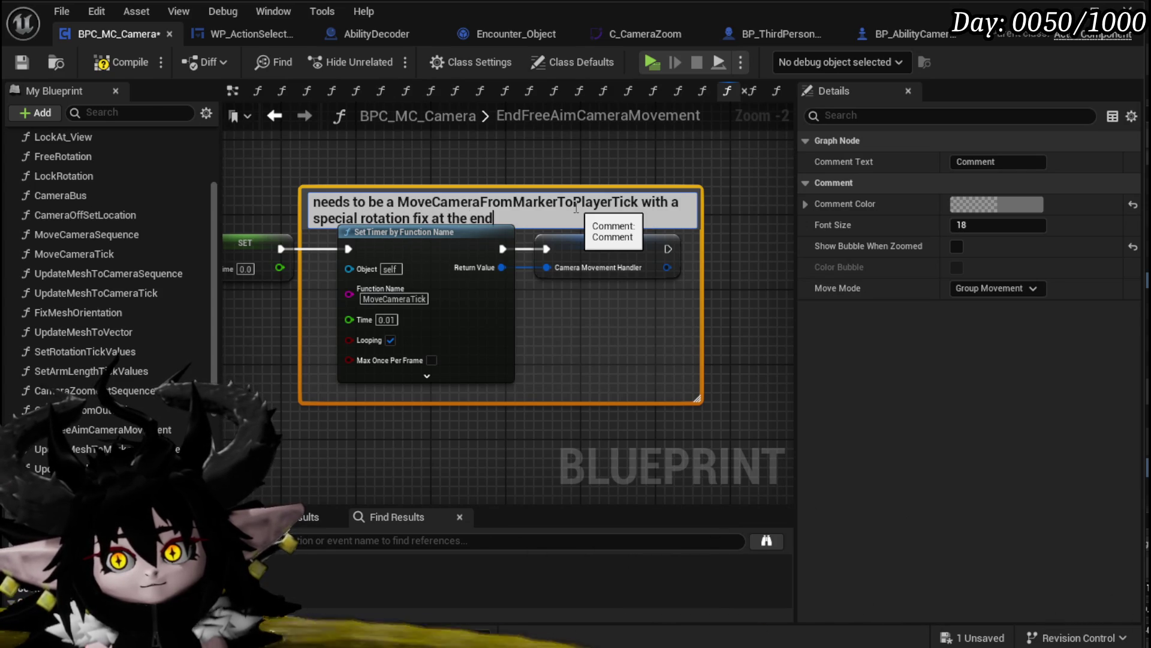
key("Return")
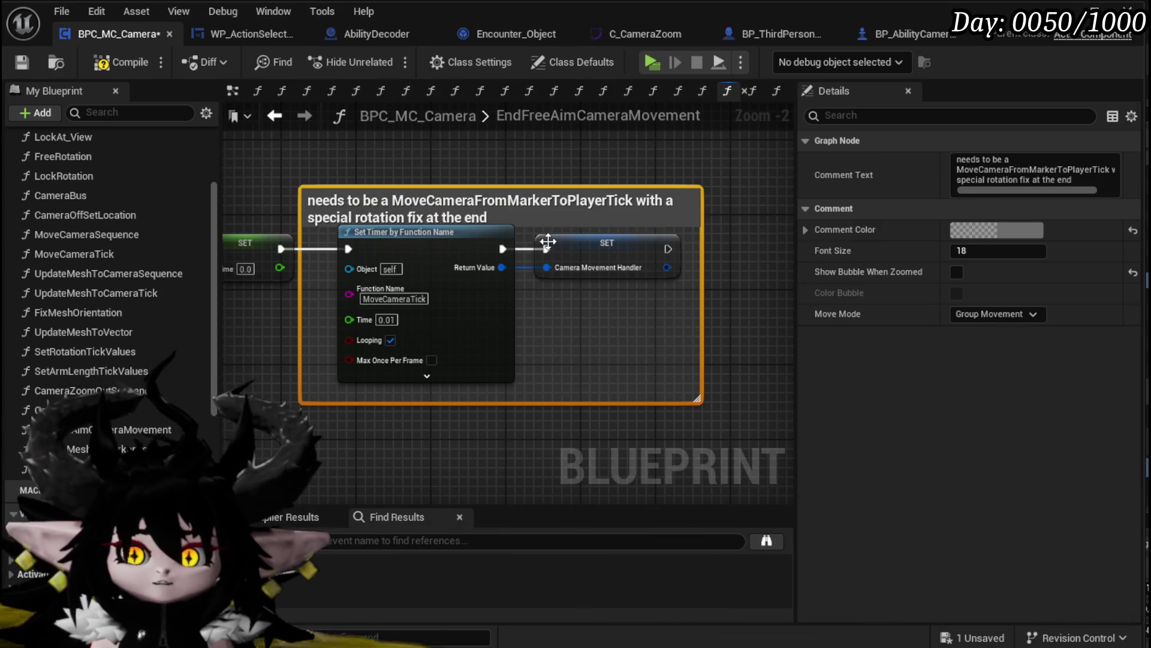
left_click_drag(527, 186, 527, 171)
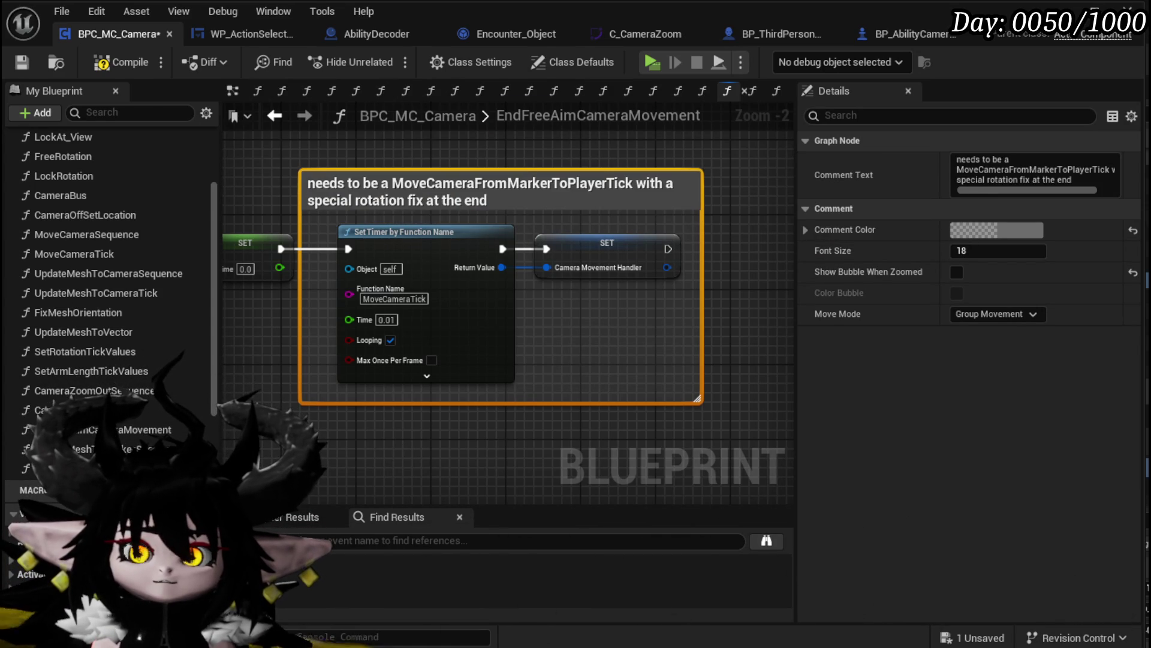
left_click(24, 61)
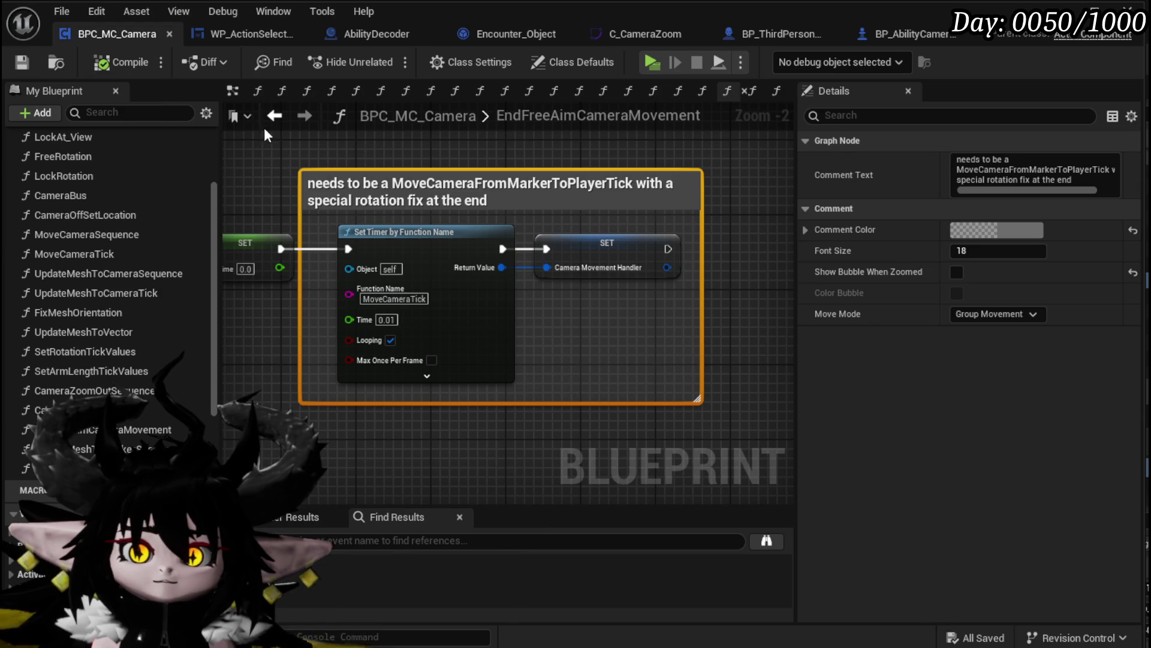
Start a play session, run to the spiky enemy and cast a fire spell at it
left_click(1063, 10)
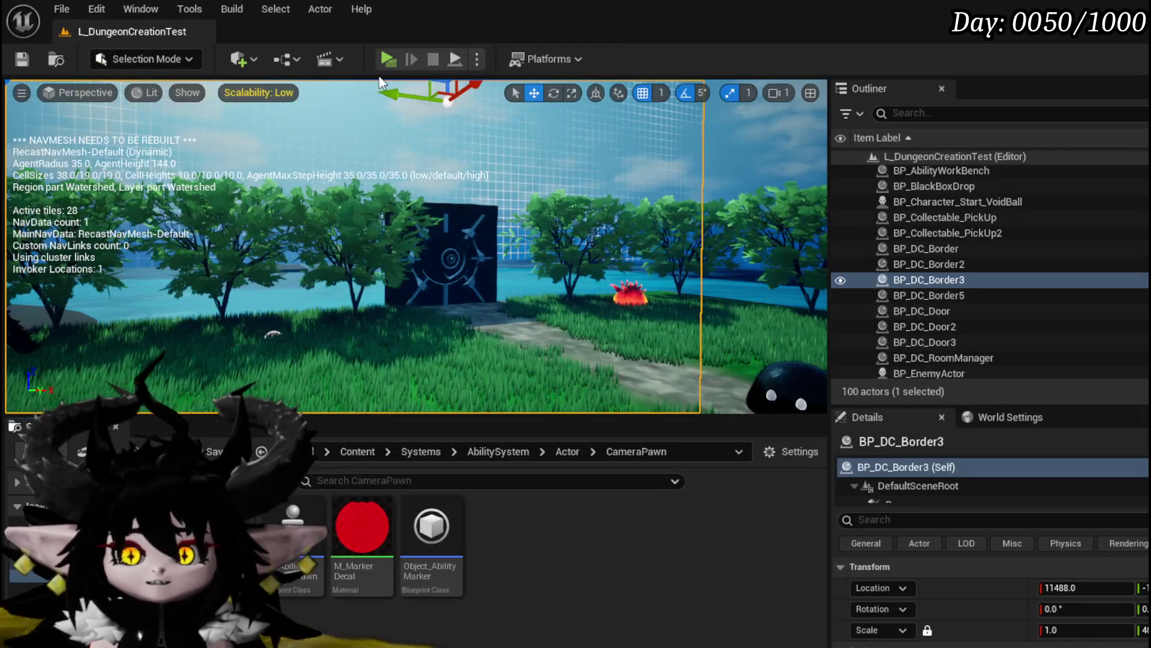
left_click(388, 60)
key("w")
key("w")
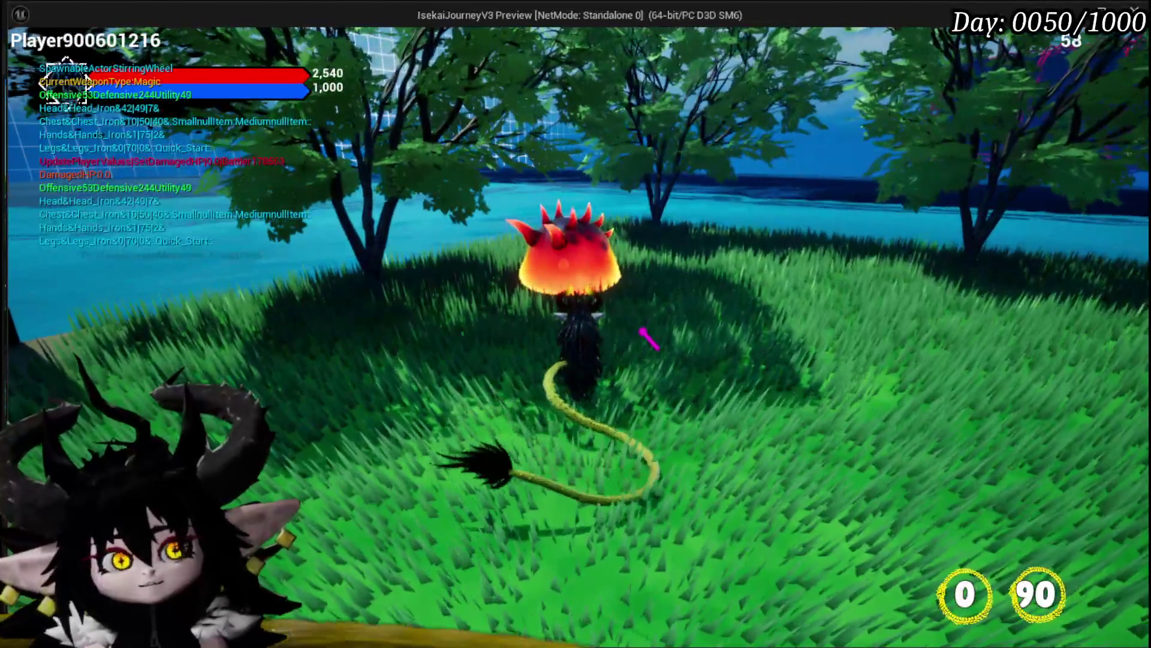
key("d")
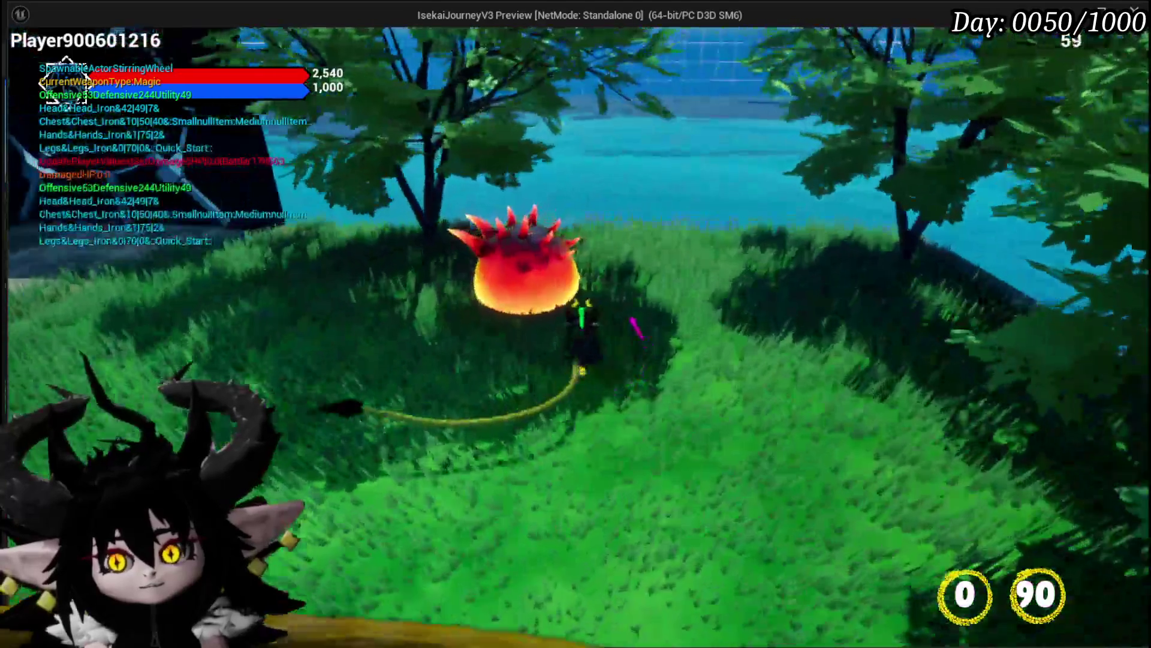
key("1")
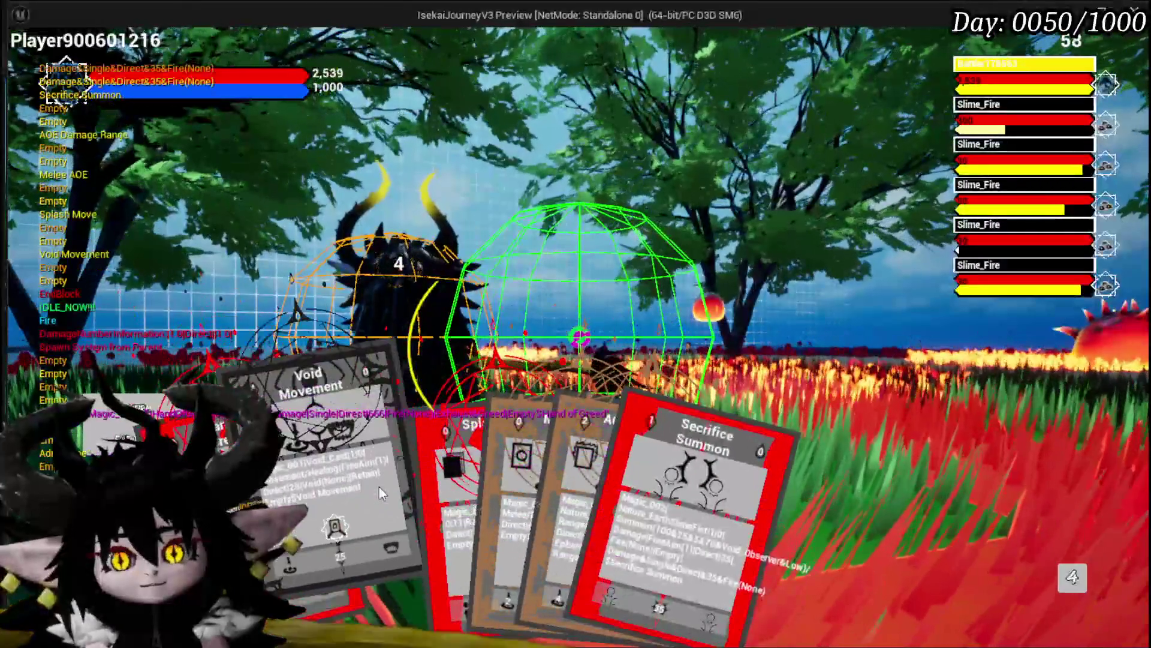
Play the Void Movement, Power Up and Hand of Greed cards, then stop the session and save the level
left_click(379, 487)
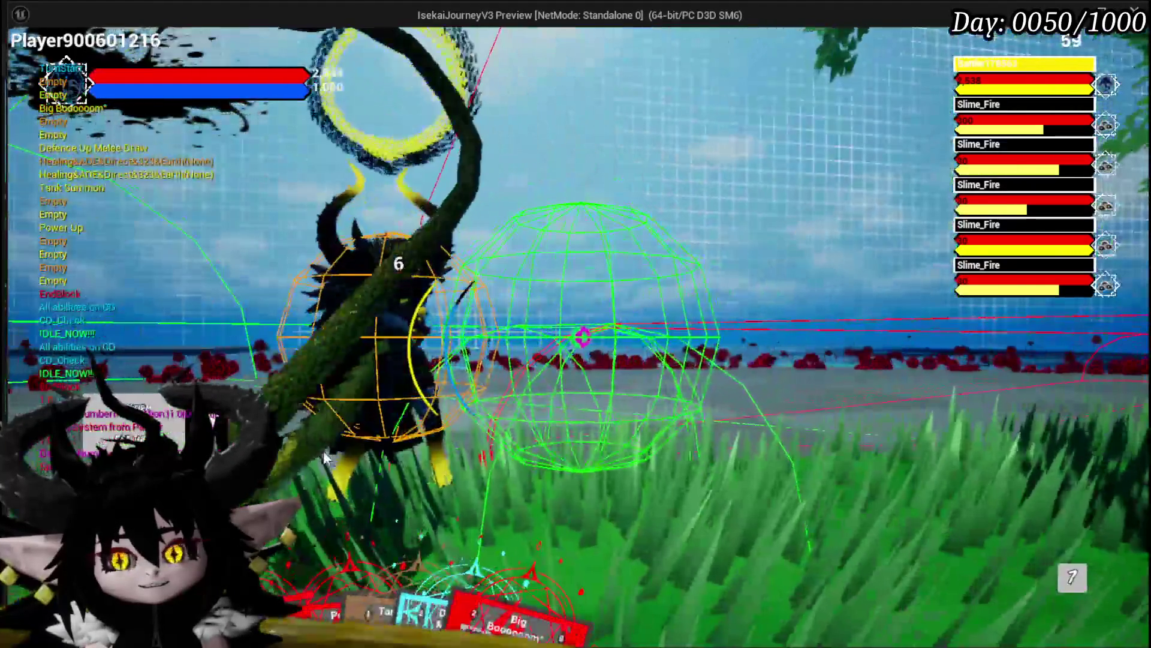
mouse_move(443, 538)
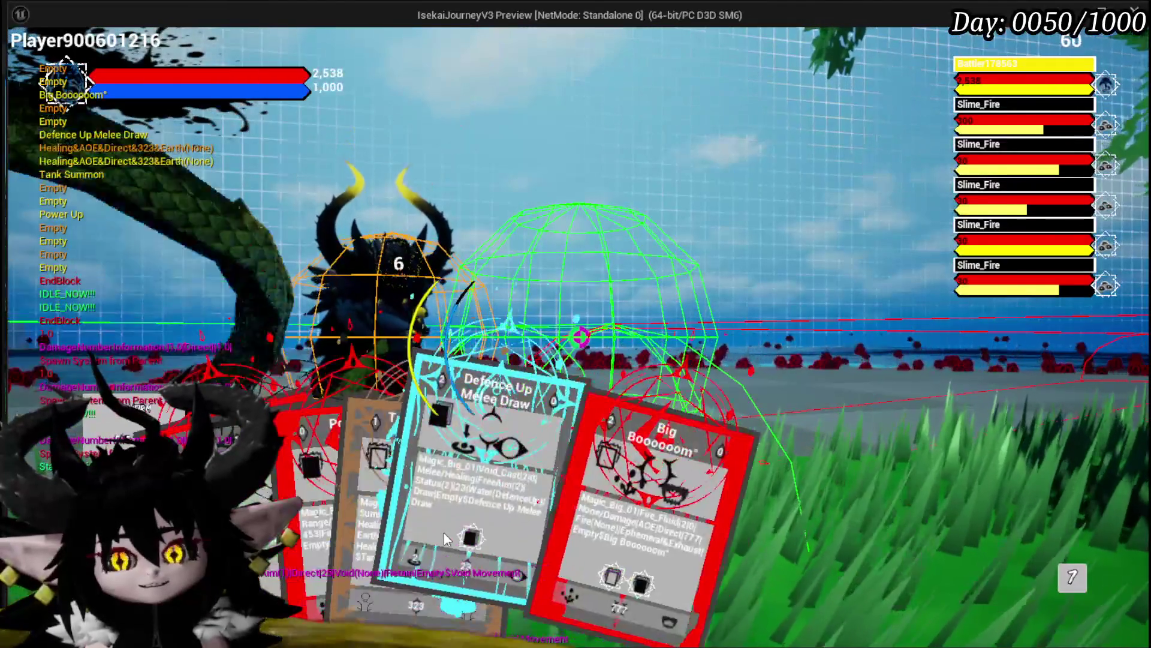
left_click(371, 491)
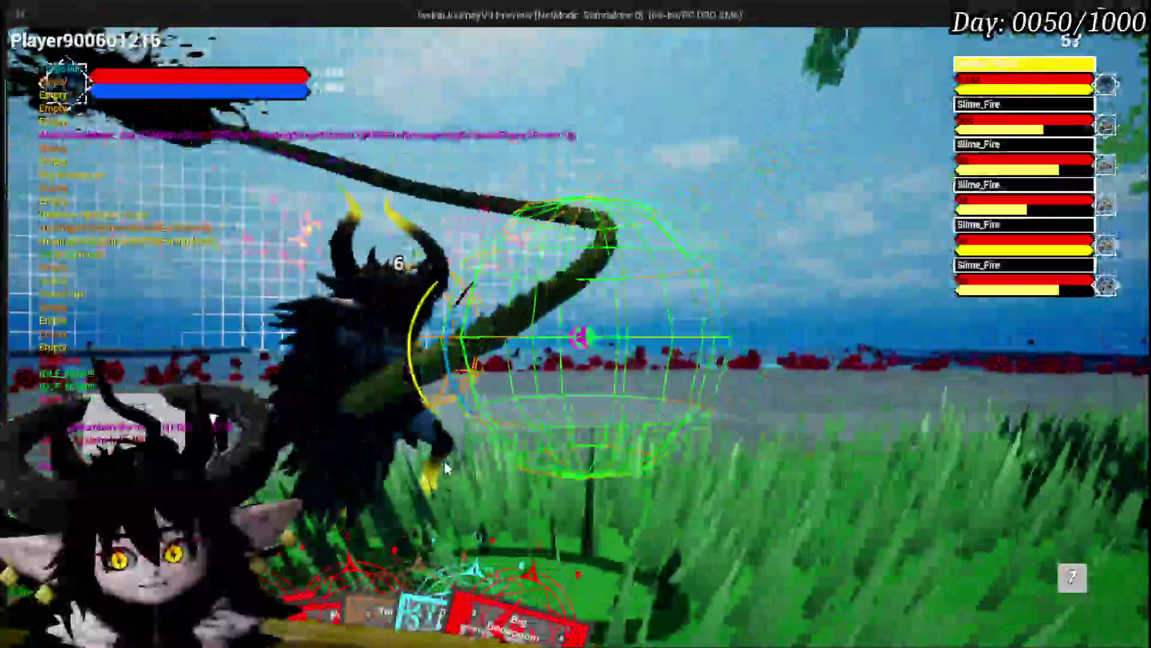
mouse_move(450, 540)
left_click(519, 459)
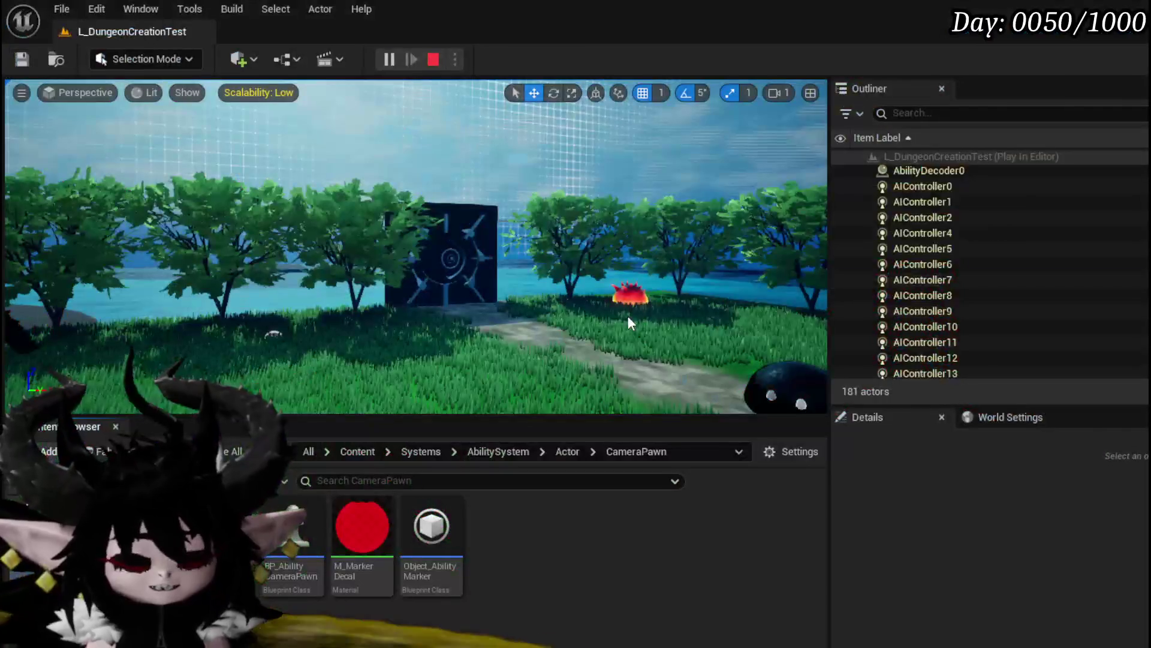
key("Escape")
left_click(24, 61)
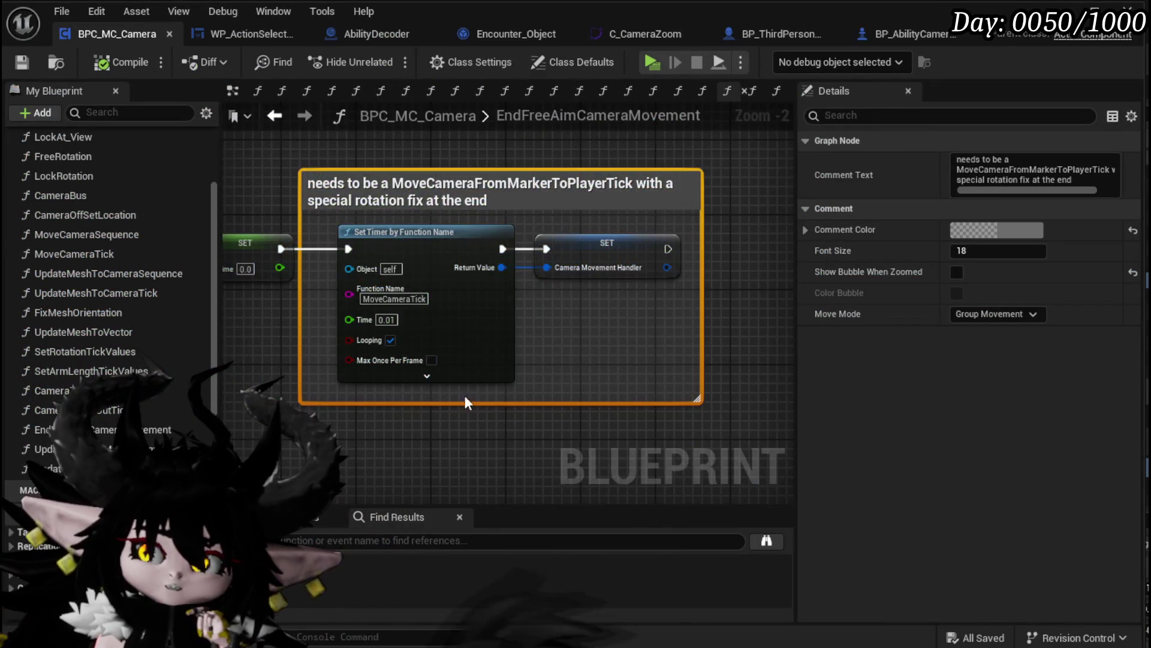
Survey the EndFreeAimCameraMovement graph, then go back to UpdateMeshToMarkerSequence
scroll(466, 394, "down", 2)
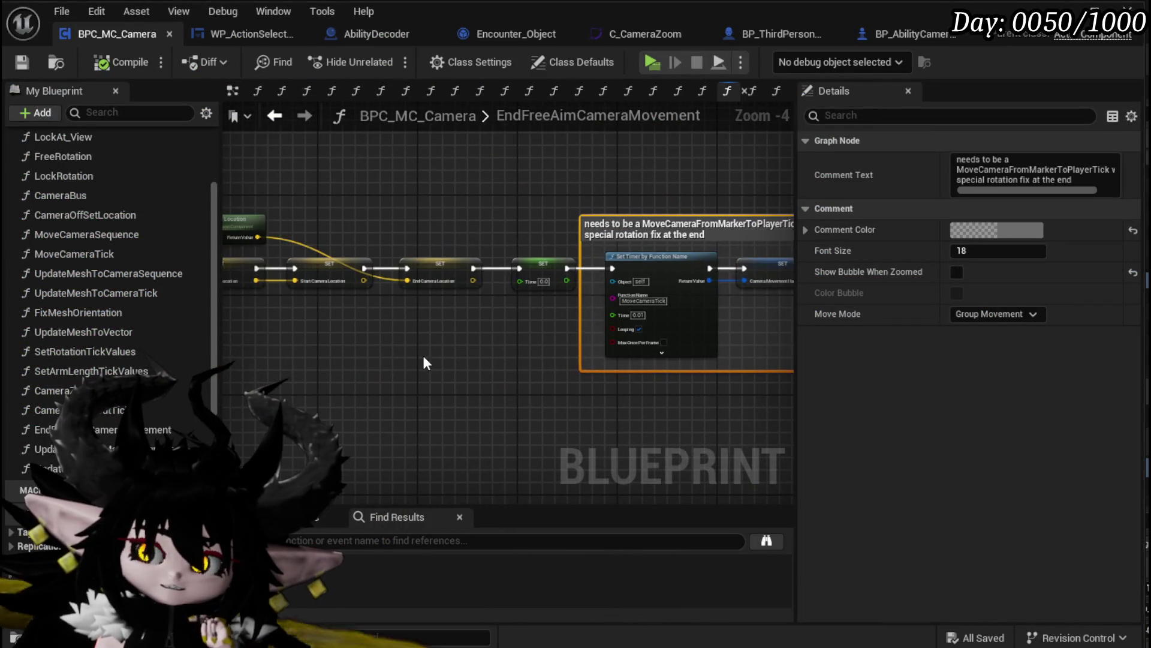
scroll(512, 358, "down", 2)
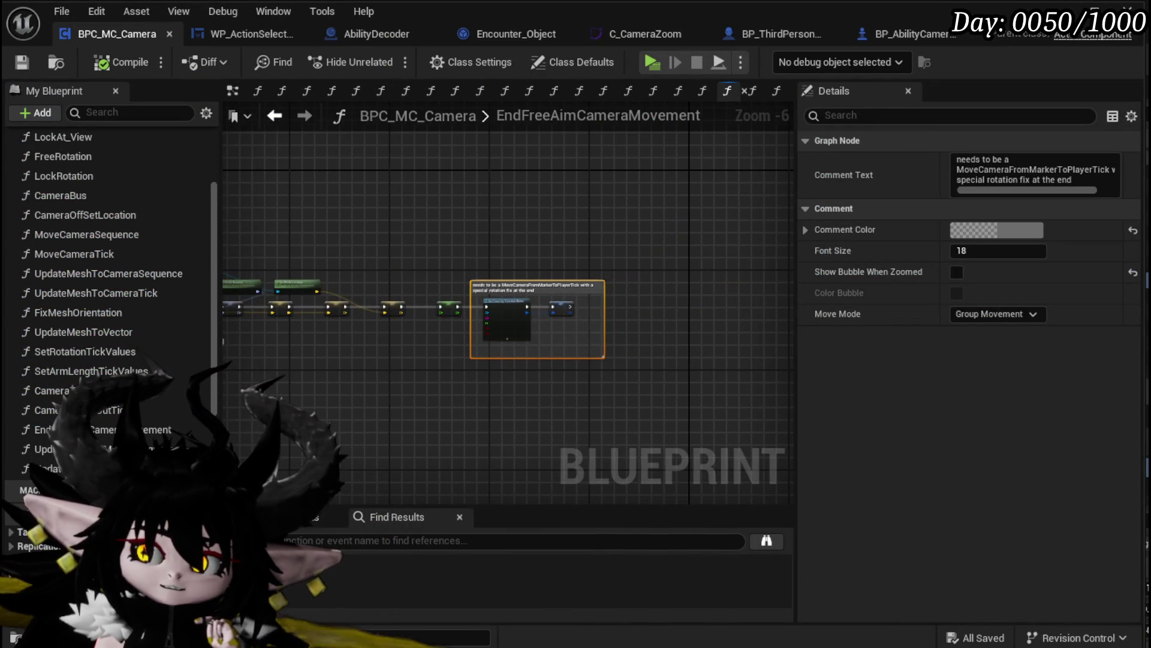
left_click_drag(497, 339, 562, 363)
scroll(394, 366, "up", 3)
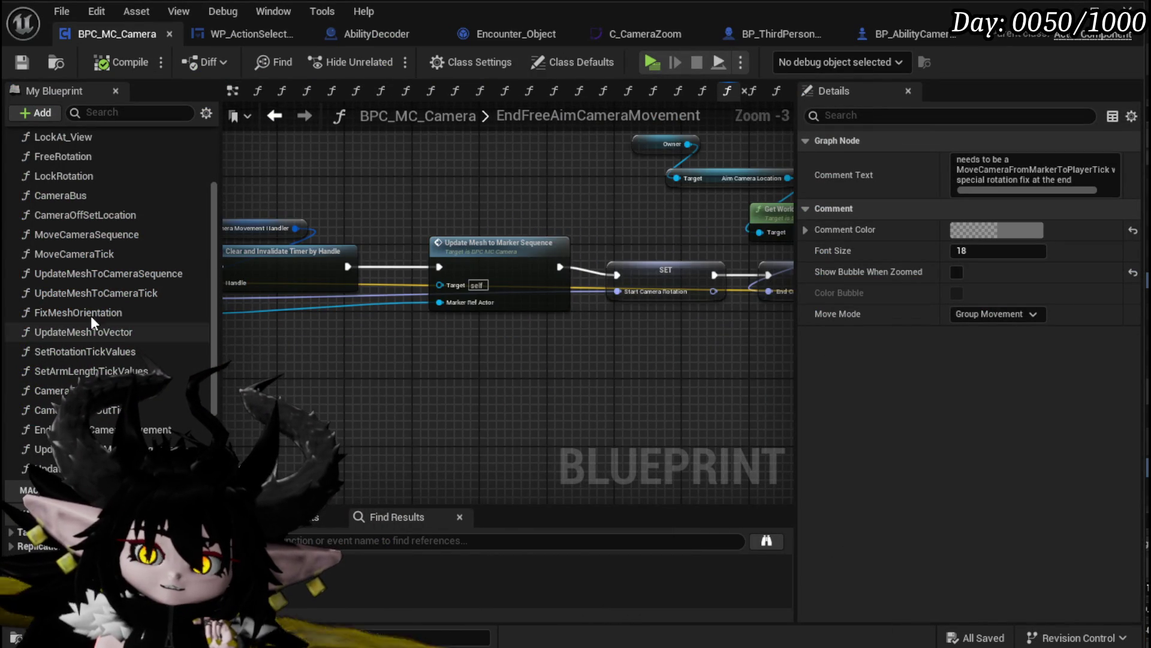
left_click(282, 123)
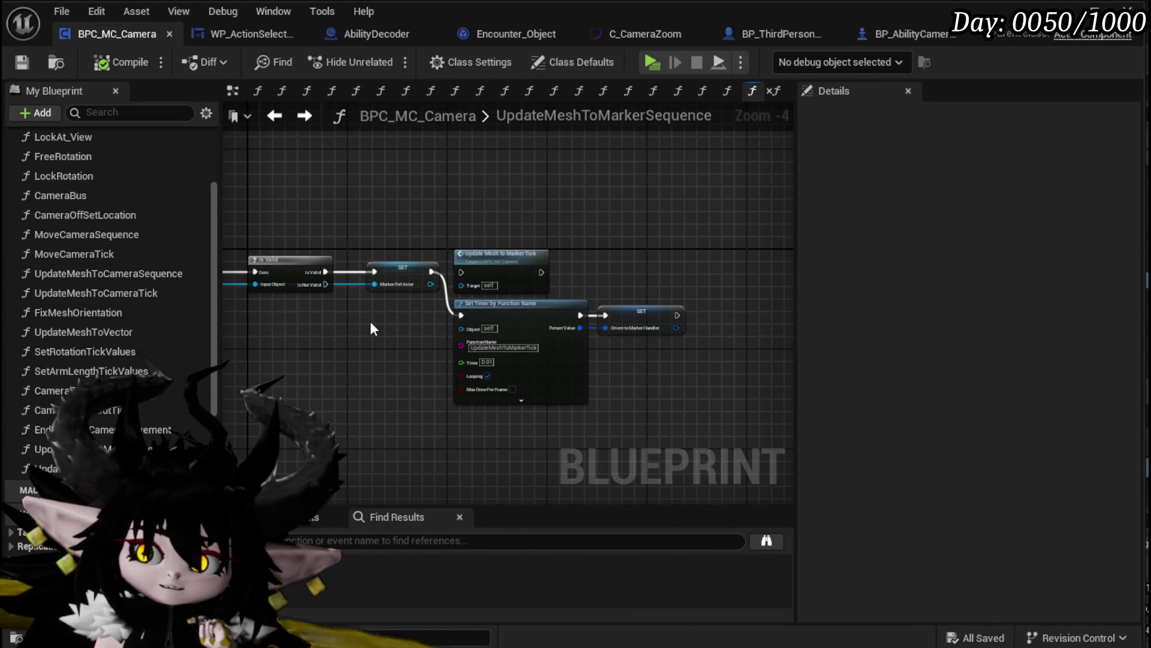
scroll(155, 383, "up", 3)
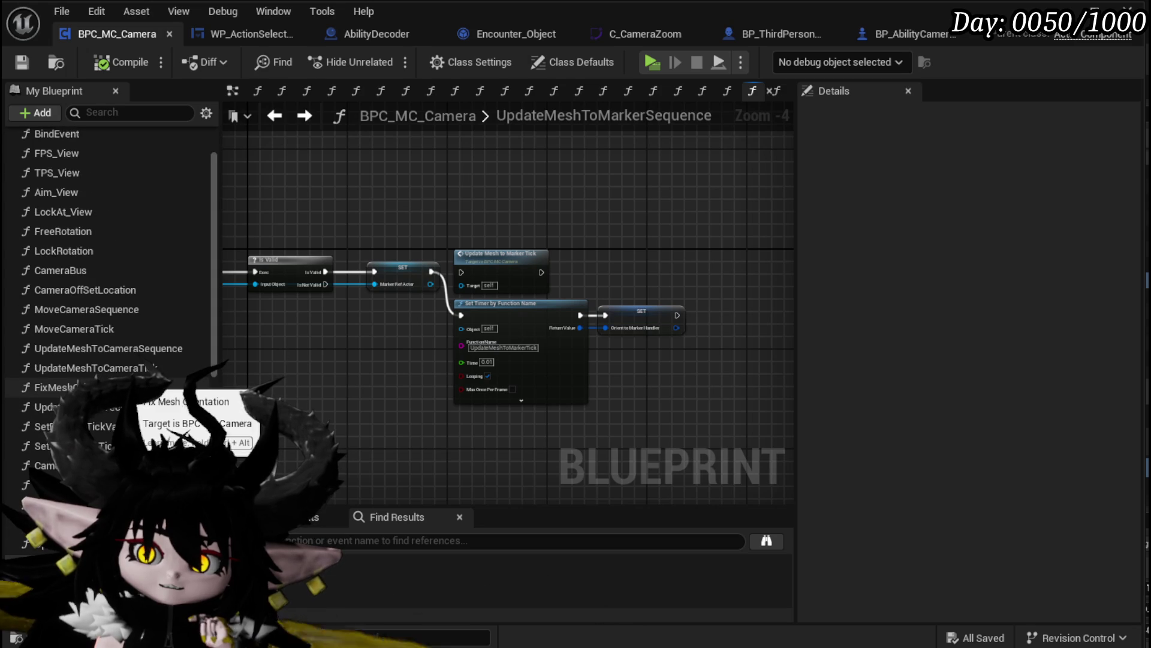
scroll(117, 360, "up", 3)
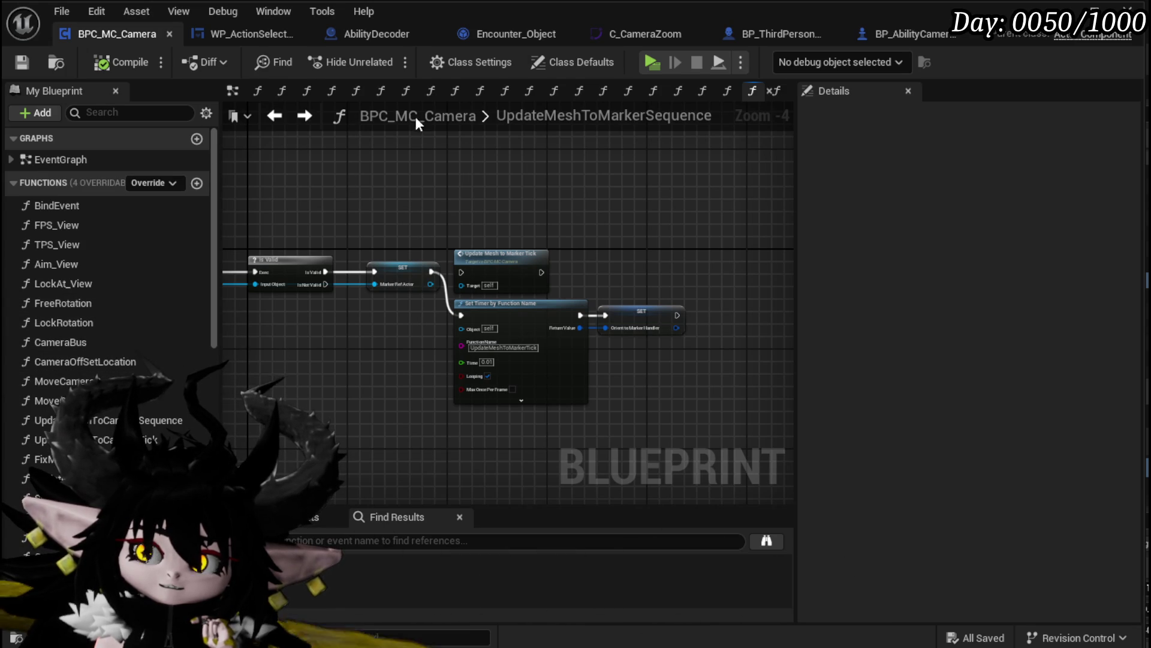
Inspect the Lock Rotation call feeding Switch on String in CameraBus, then reopen UpdateMeshToMarkerSequence
double_click(64, 322)
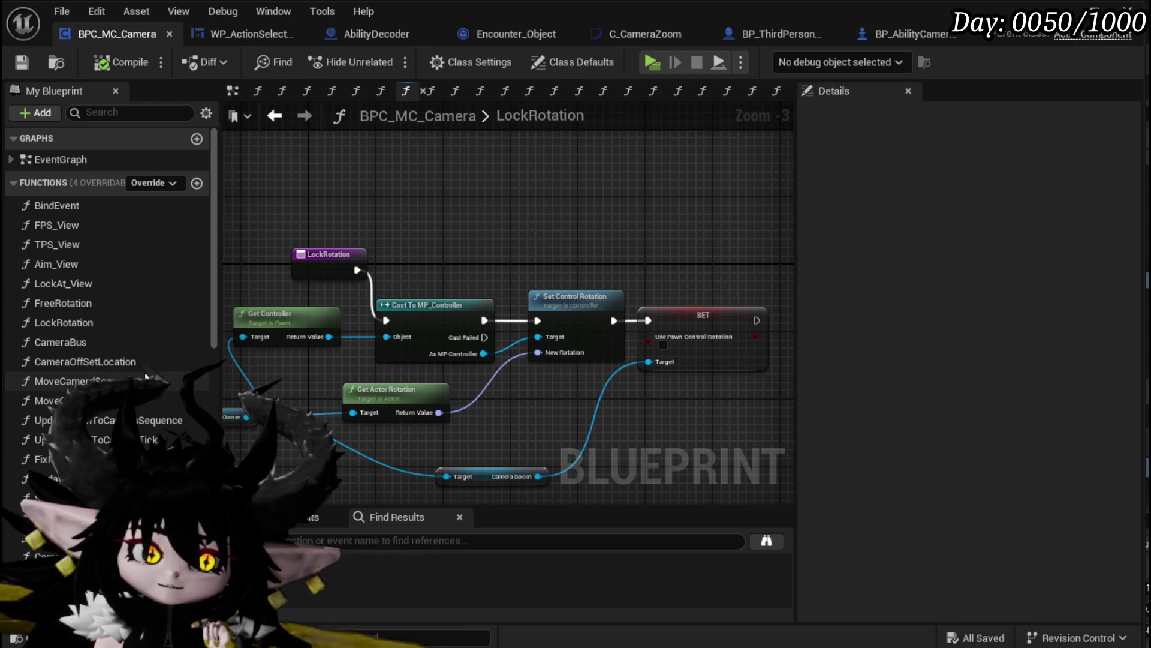
double_click(116, 339)
left_click_drag(357, 333, 114, 316)
left_click_drag(509, 330, 382, 237)
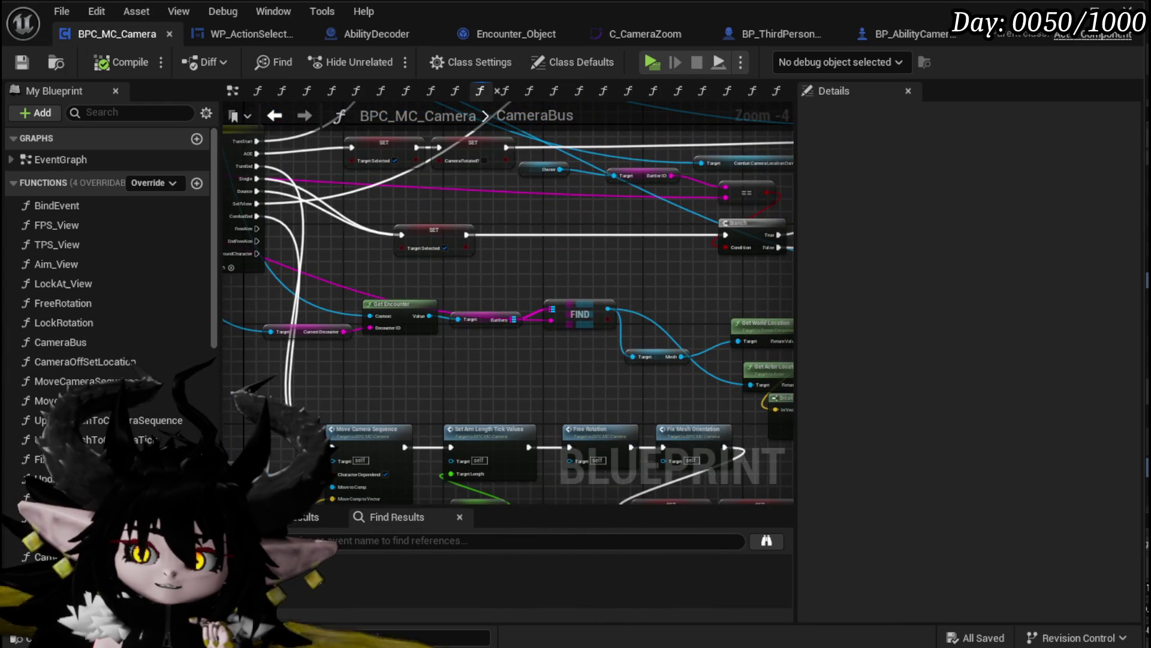
left_click_drag(228, 207, 247, 297)
left_click(355, 217)
mouse_move(393, 319)
left_mouse_down()
mouse_move(458, 376)
mouse_move(330, 237)
mouse_move(71, 141)
mouse_move(386, 352)
left_mouse_up()
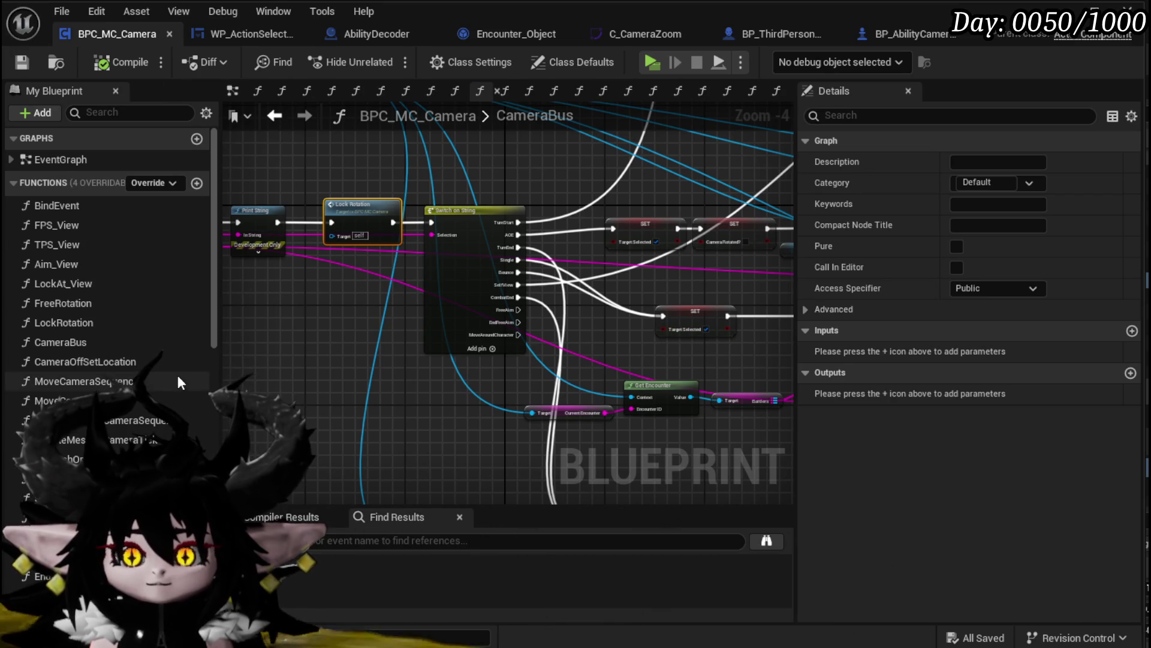
scroll(108, 270, "down", 3)
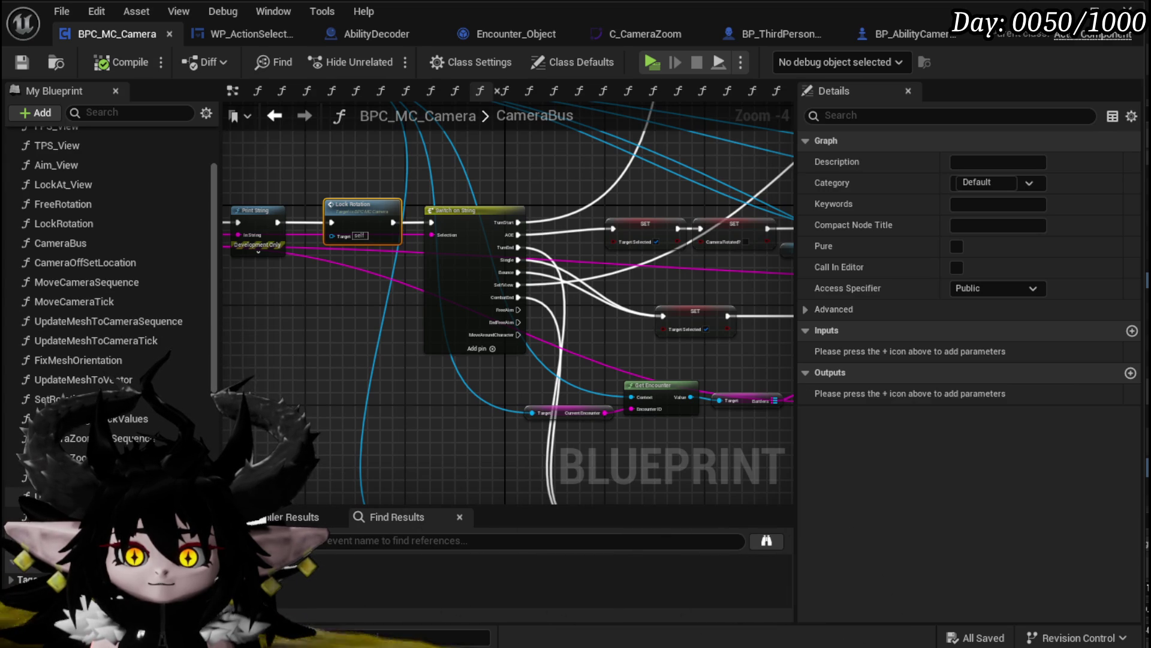
double_click(90, 438)
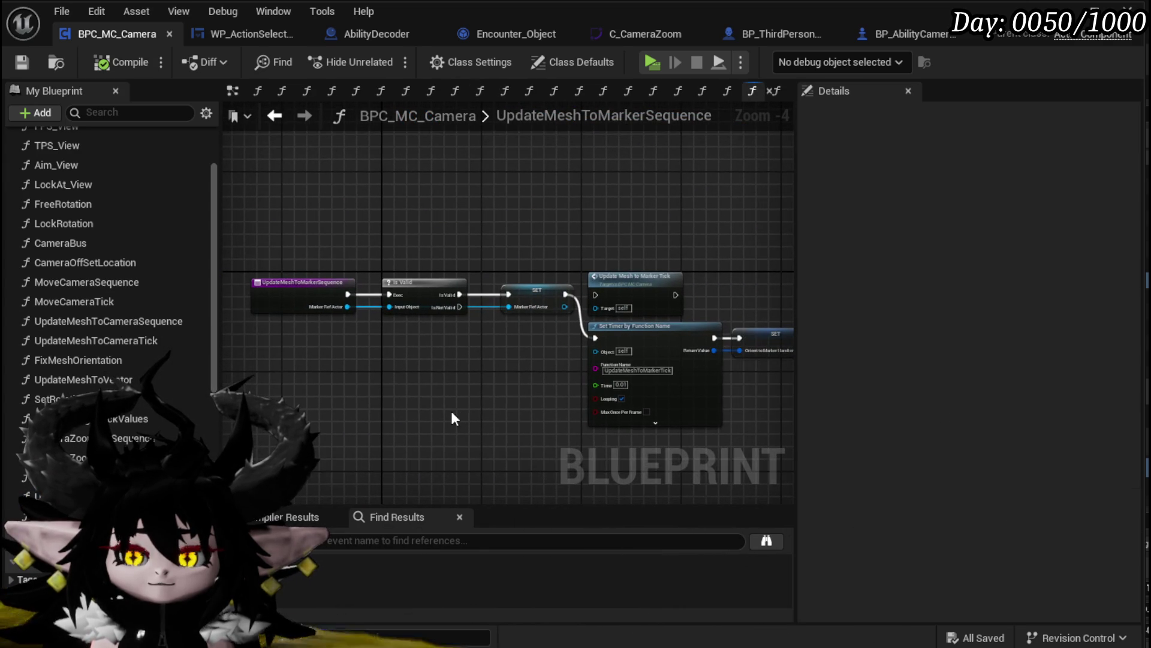
Paste a Lock Rotation call between SET and Set Timer, wire it in, save, and playtest
key("ctrl+v")
mouse_move(271, 330)
left_mouse_down()
mouse_move(555, 281)
mouse_move(344, 351)
left_mouse_up()
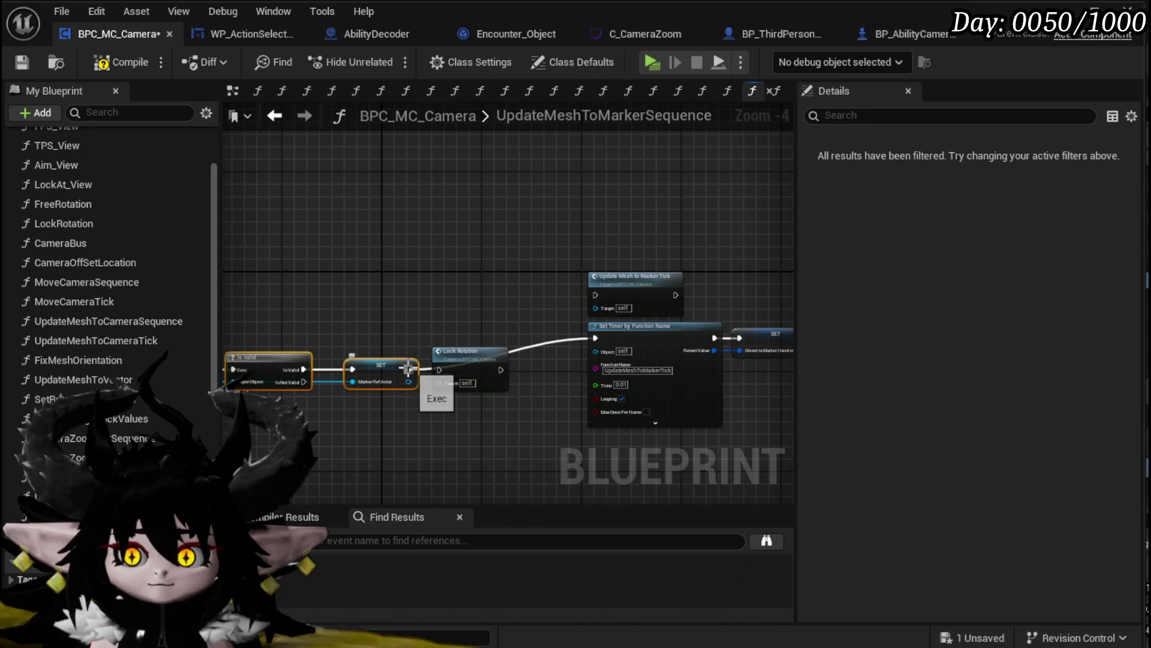
left_click_drag(500, 369, 600, 338)
left_click_drag(785, 318, 708, 414)
left_click_drag(781, 339, 700, 357)
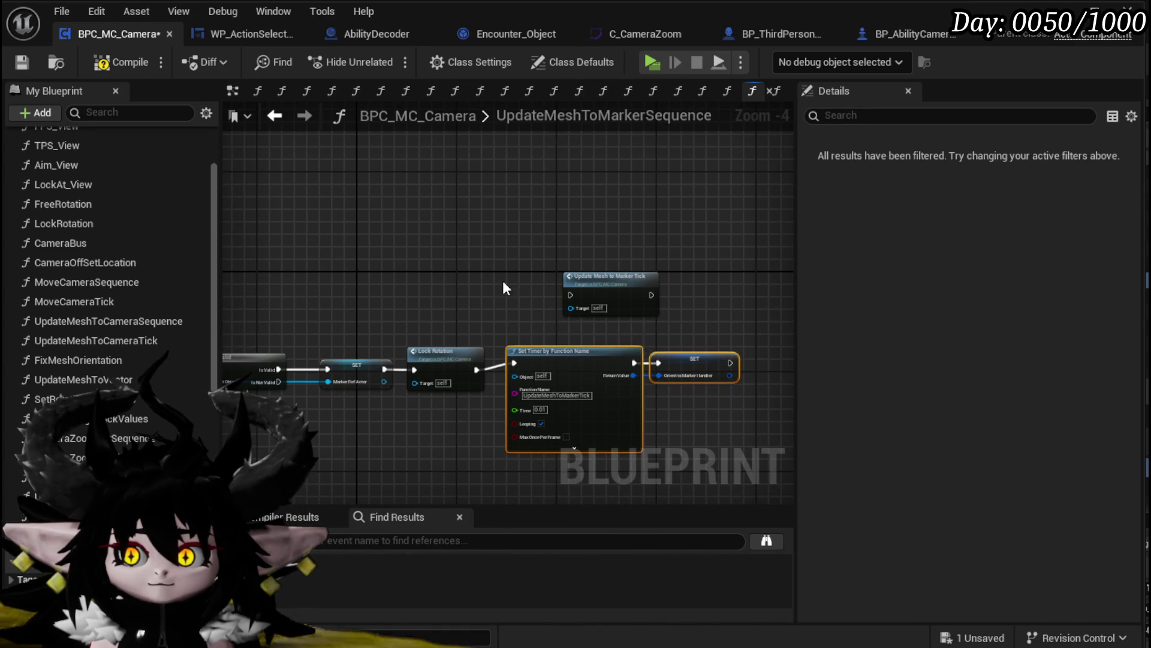
left_click(24, 63)
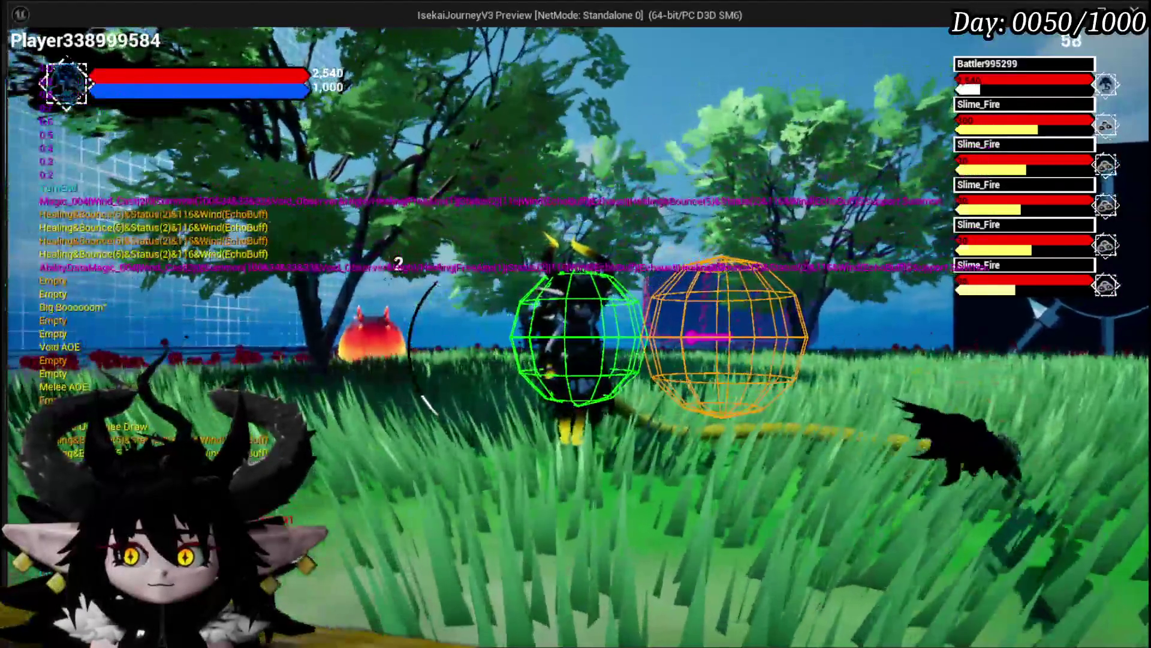
key("Escape")
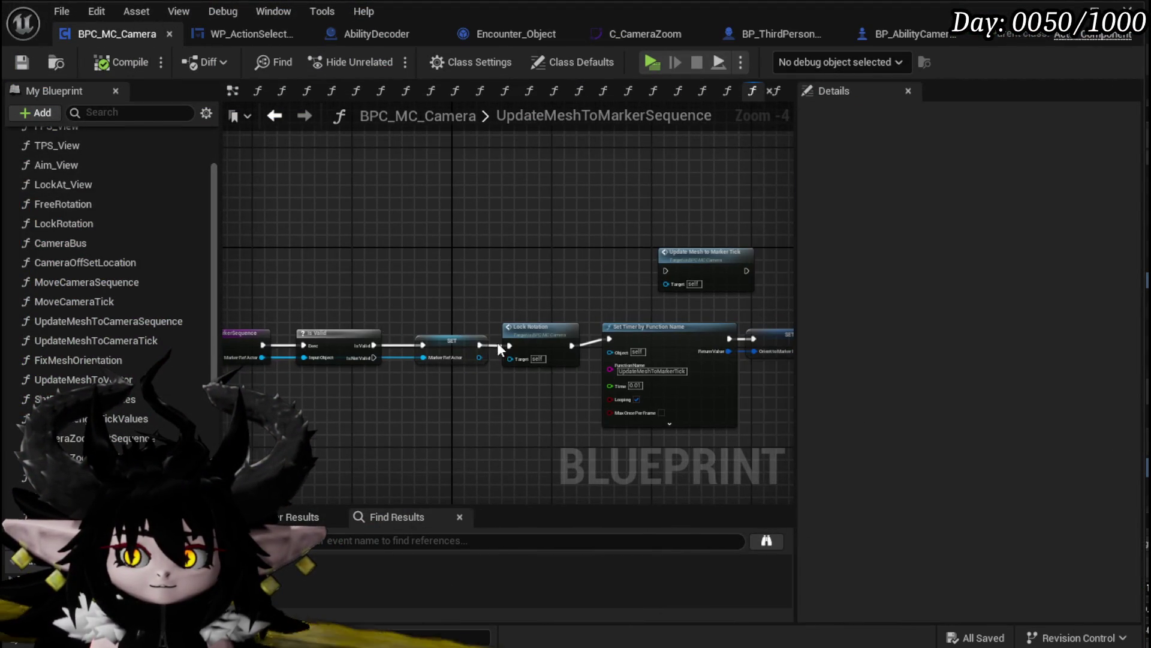
Wire SET straight into Set Timer, delete the Lock Rotation call, and compile
scroll(498, 346, "up", 3)
left_click_drag(473, 349, 687, 339)
left_click_drag(445, 317, 487, 321)
left_click(239, 246)
mouse_move(233, 369)
left_mouse_down()
mouse_move(324, 373)
mouse_move(403, 354)
mouse_move(450, 318)
left_mouse_up()
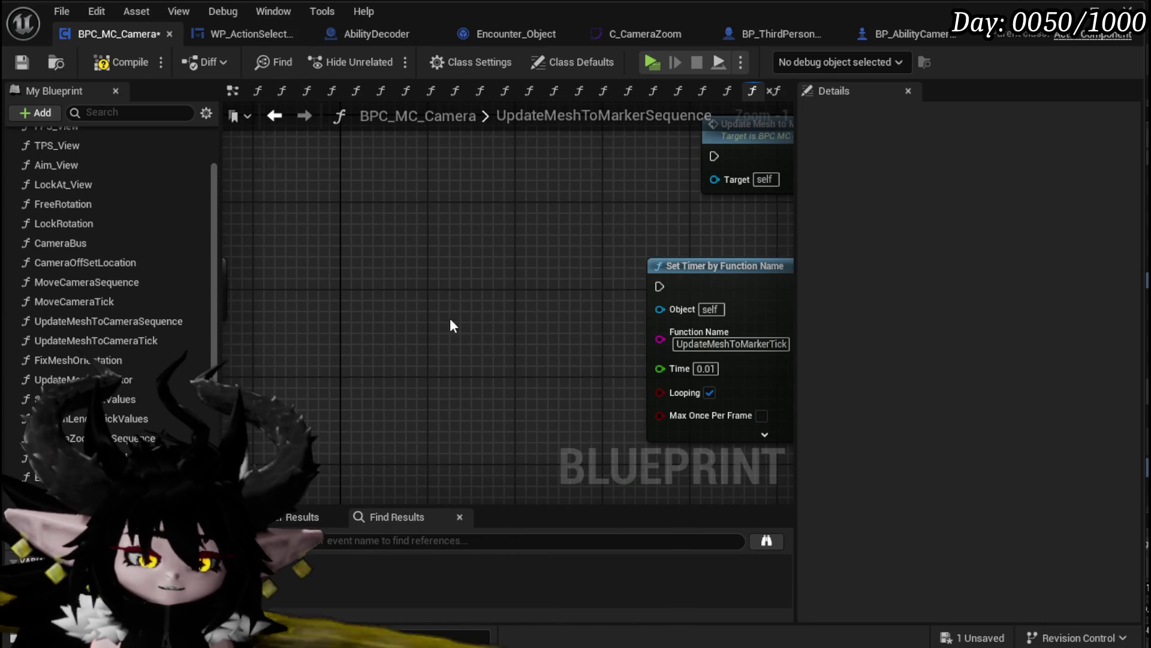
left_click(473, 255)
key("Delete")
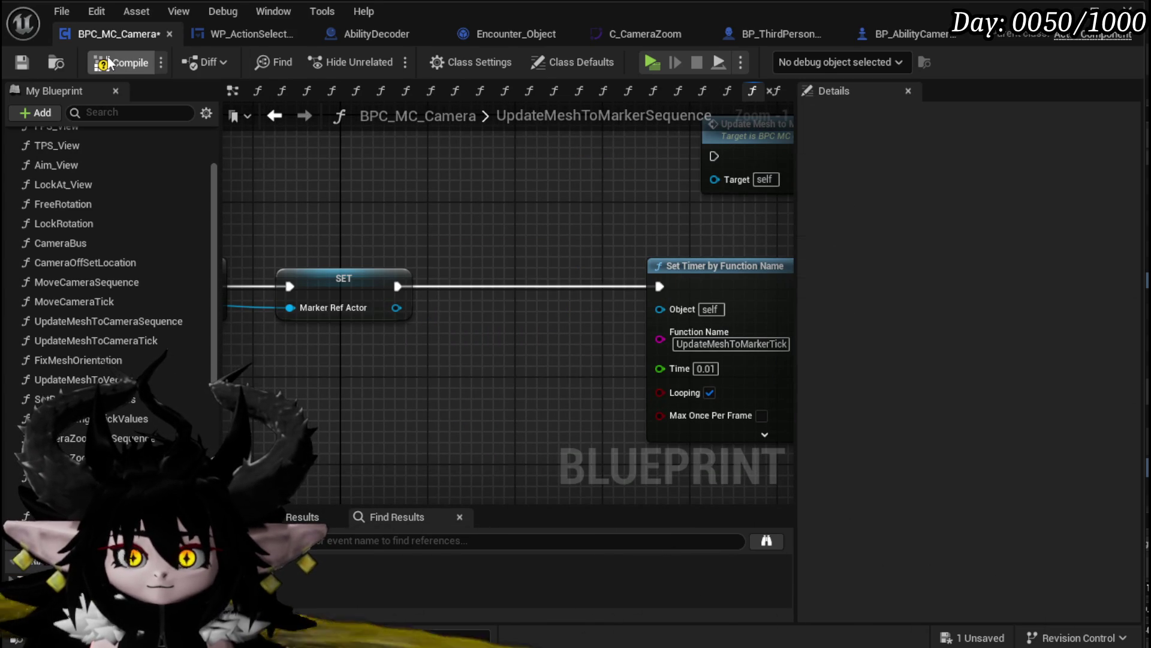
left_click(109, 60)
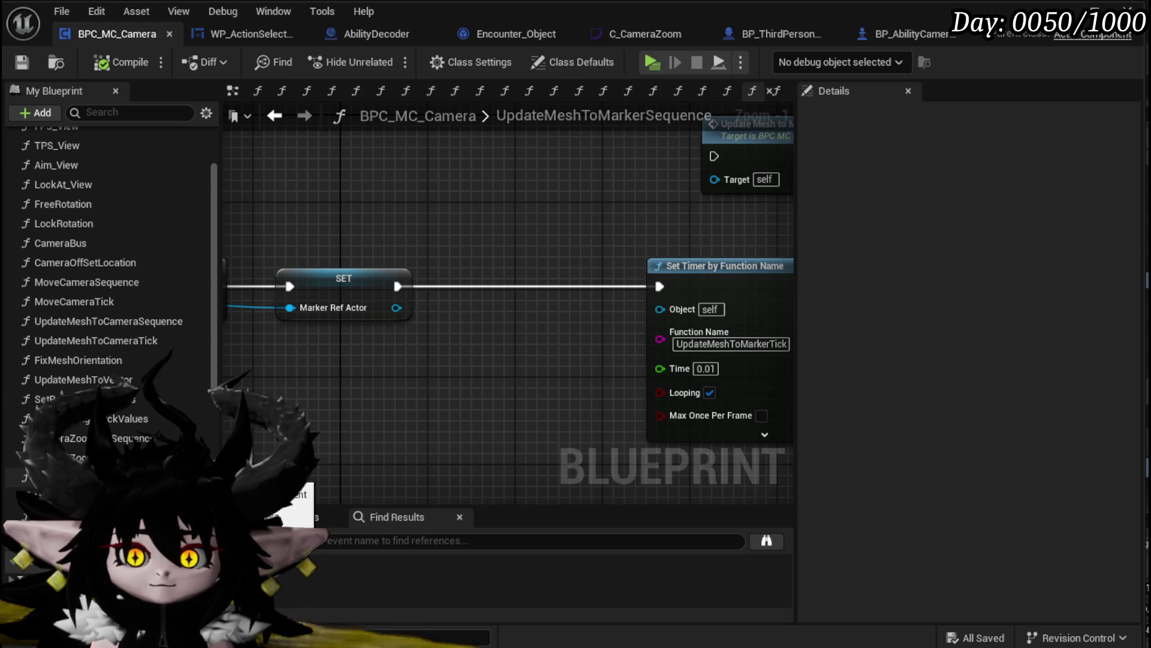
In WP_ActionSelection, inspect the nodes feeding End Free Aim Camera Movement
left_click(246, 35)
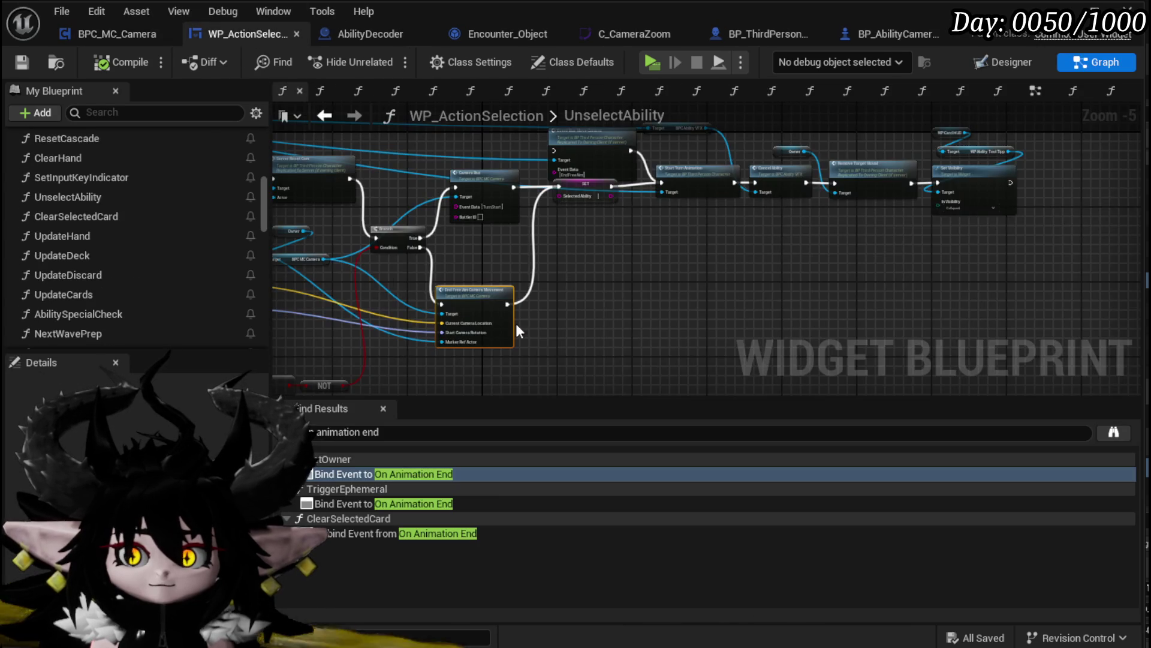
scroll(518, 322, "up", 3)
left_click_drag(589, 334, 677, 302)
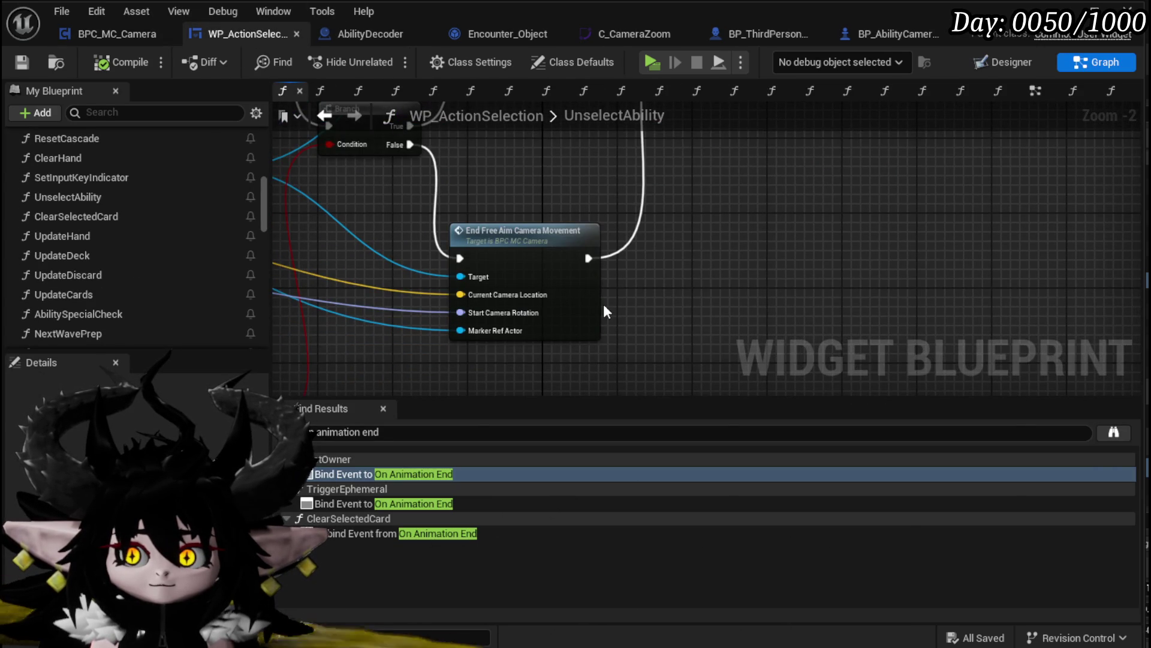
scroll(487, 204, "down", 3)
scroll(584, 300, "up", 2)
mouse_move(584, 300)
left_mouse_down()
mouse_move(570, 364)
mouse_move(821, 289)
left_mouse_up()
scroll(150, 273, "up", 3)
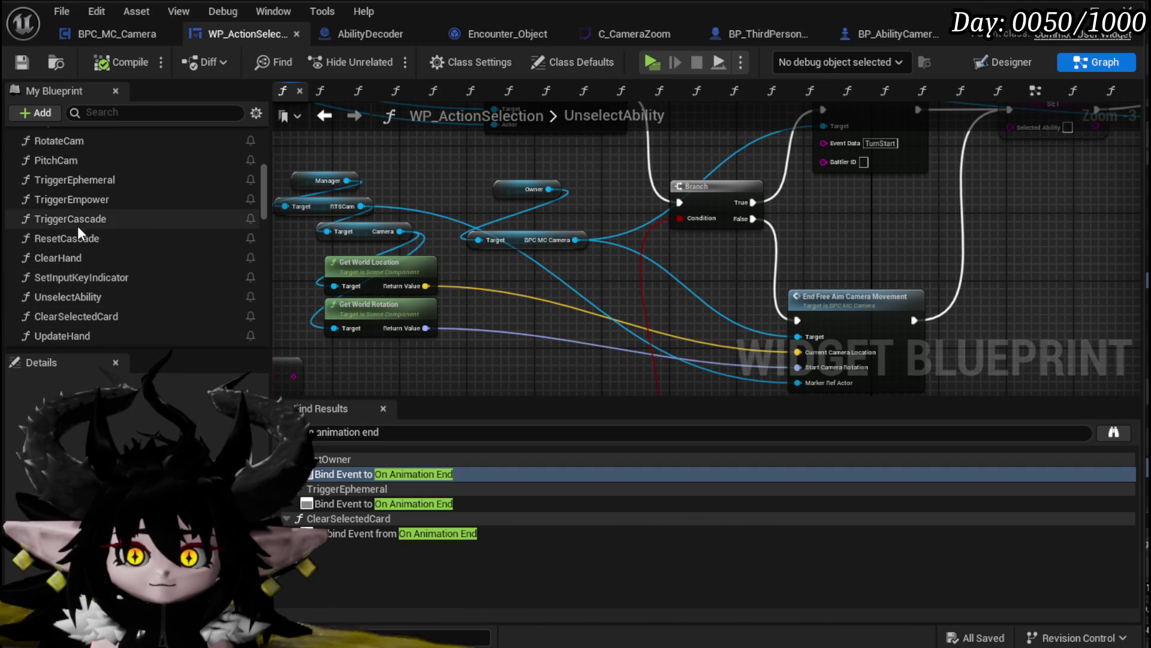
scroll(78, 159, "up", 5)
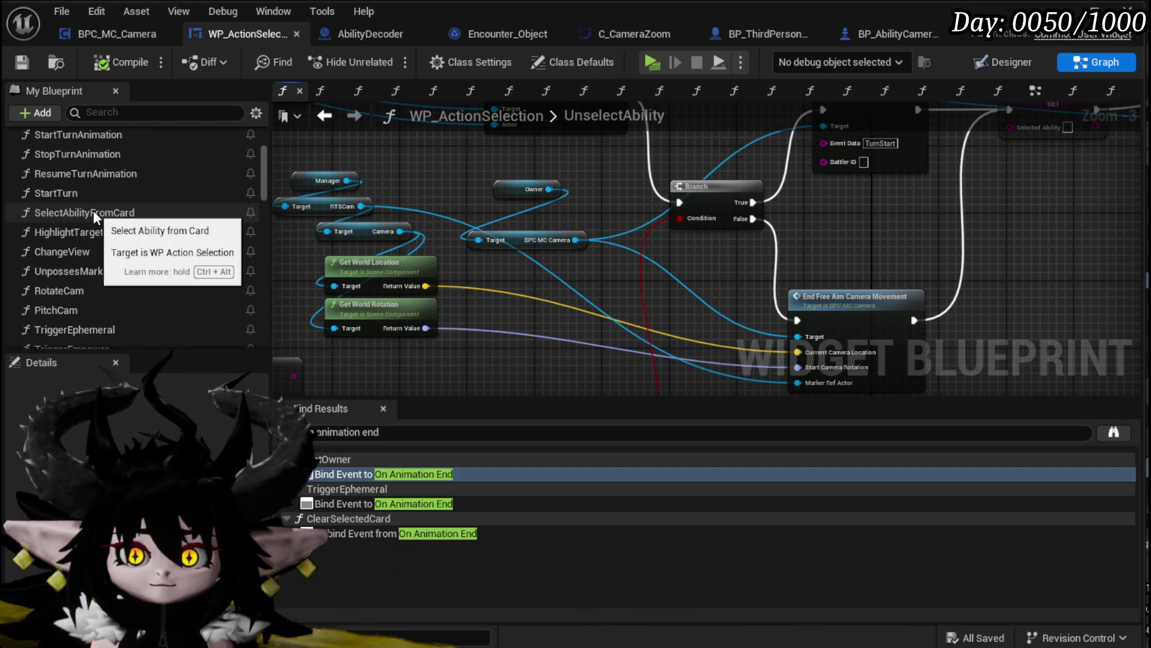
scroll(92, 210, "up", 3)
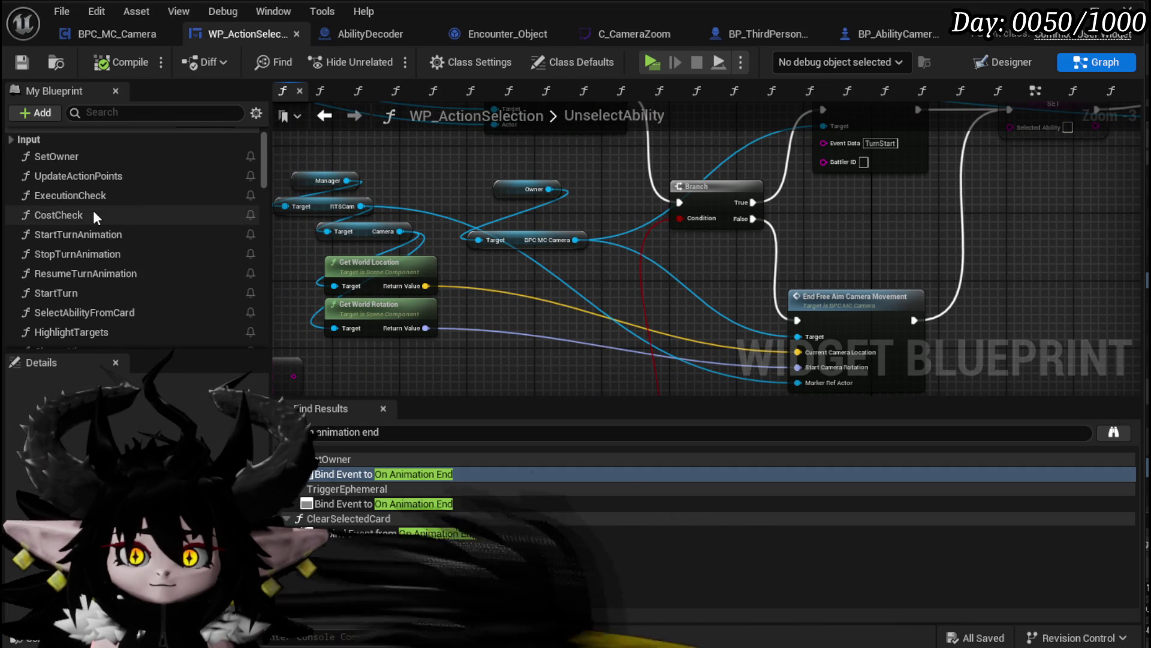
Open SelectAbilityFromCard, then UpdateMeshToMarkerSequence, then the CameraBus function graph
double_click(93, 311)
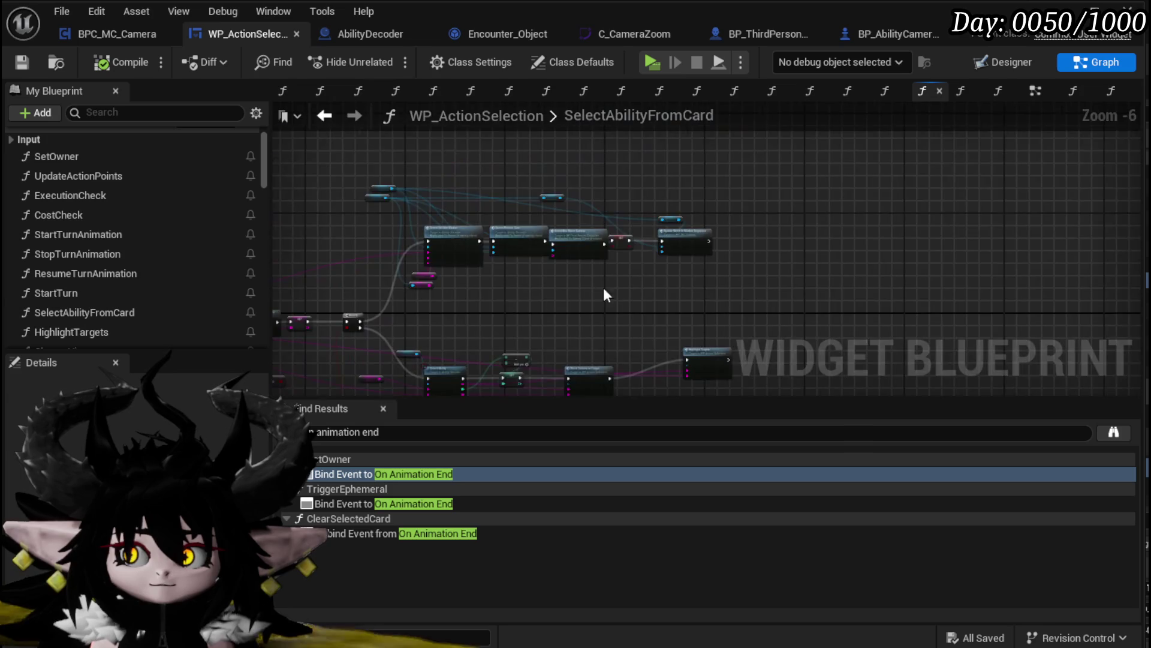
scroll(550, 300, "up", 4)
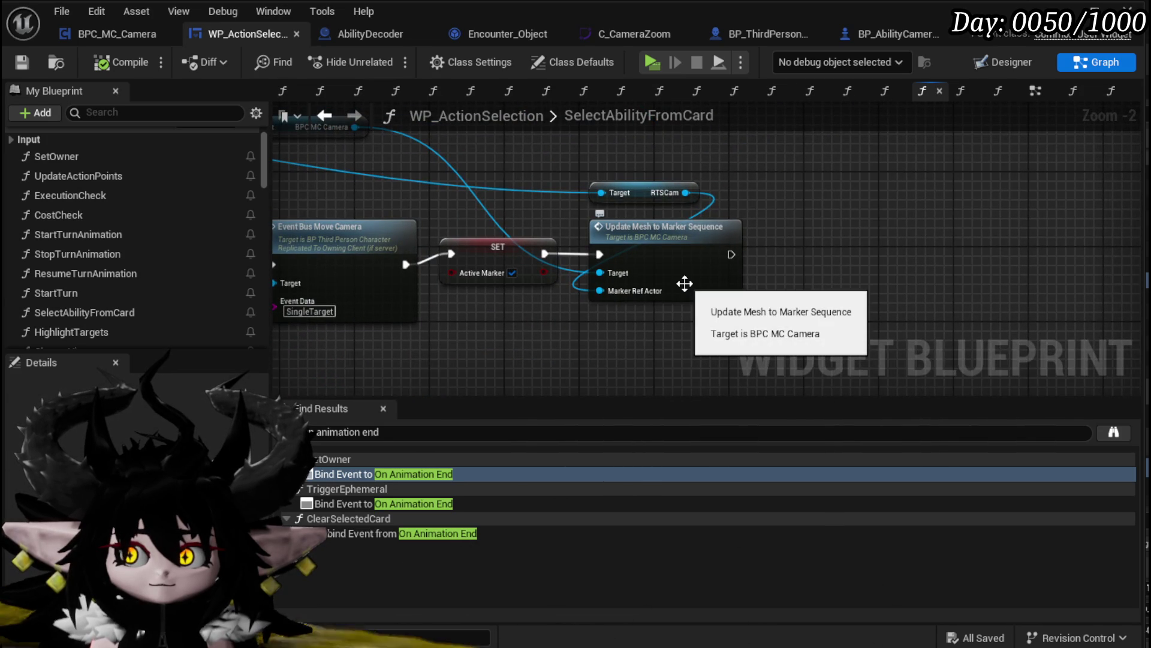
double_click(683, 285)
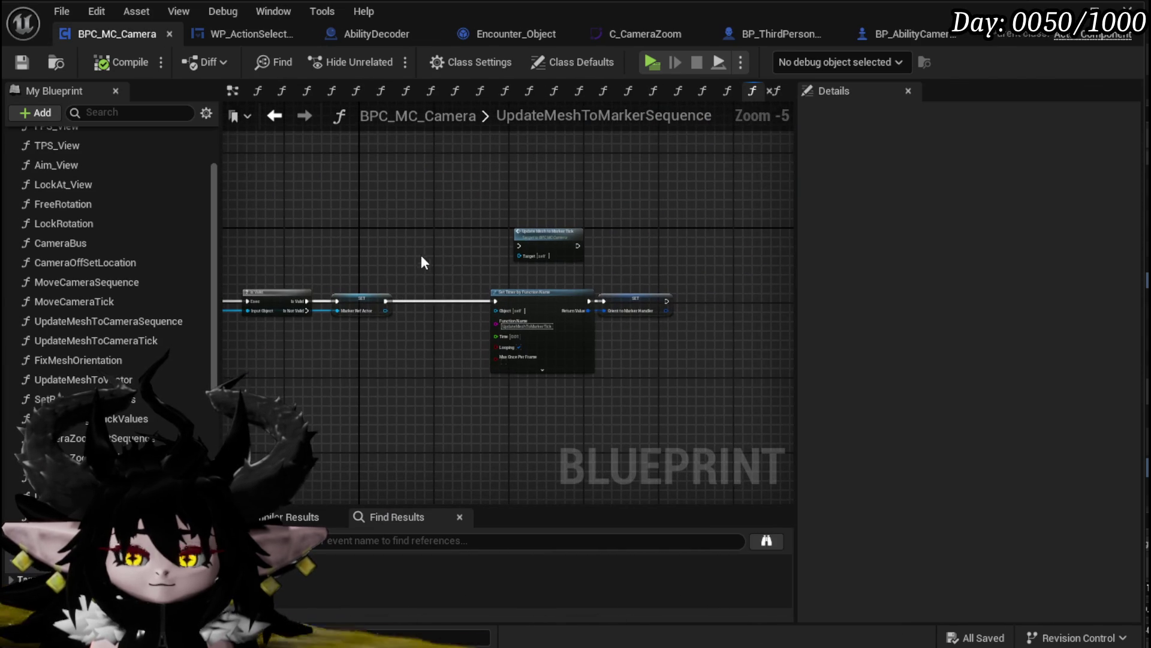
left_click_drag(448, 333, 511, 335)
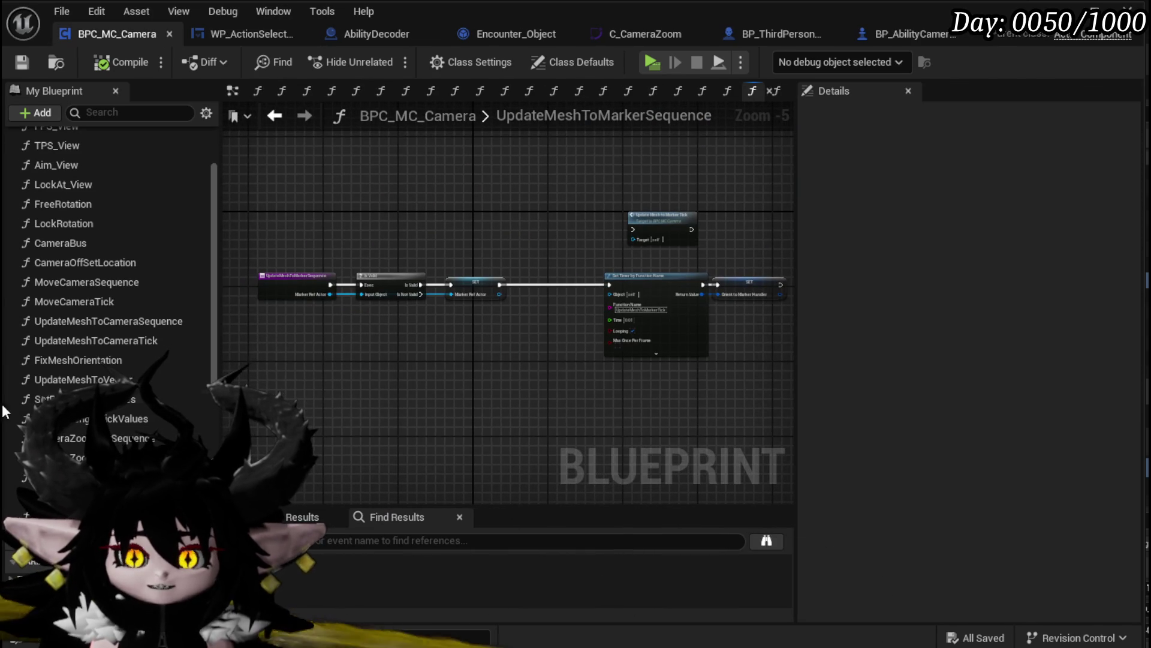
double_click(81, 245)
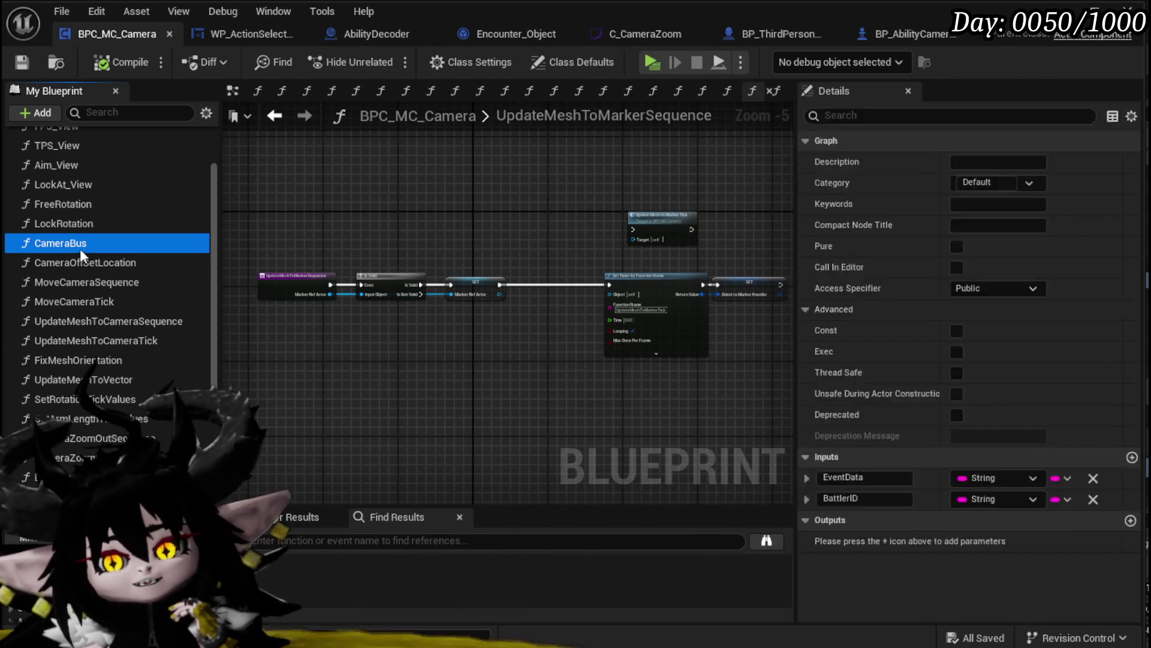
mouse_move(347, 395)
left_mouse_down()
mouse_move(487, 414)
mouse_move(171, 359)
left_mouse_up()
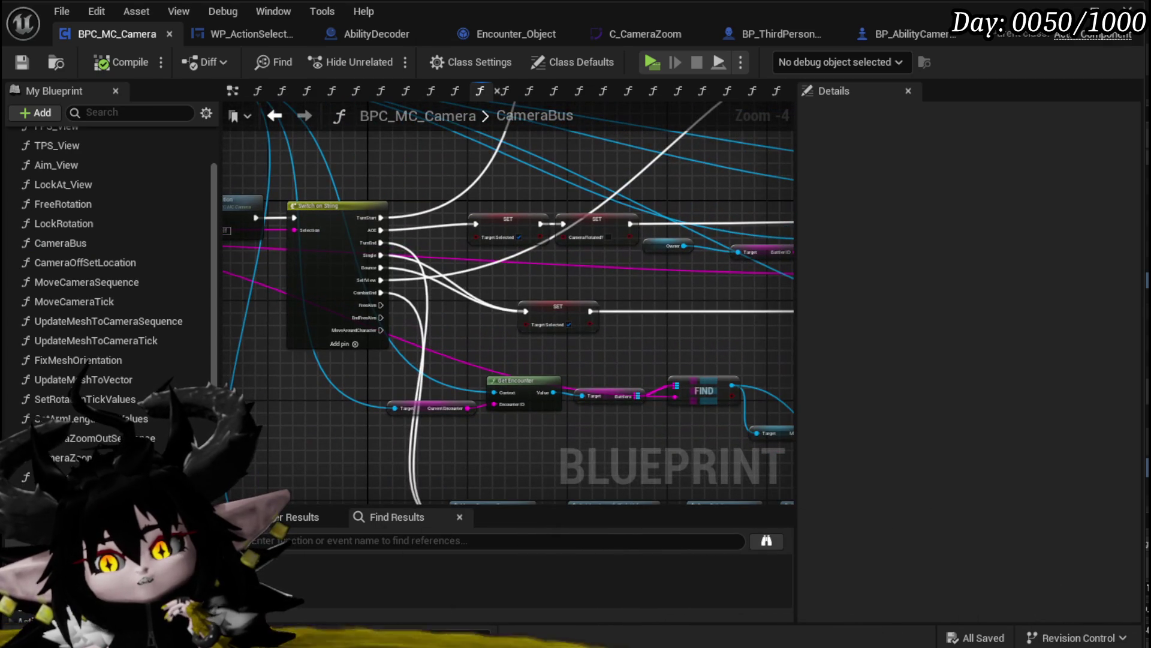
Survey CameraBus's SET, Branch and == nodes down to the Free Rotation chain
scroll(520, 351, "up", 2)
left_click_drag(519, 352, 270, 422)
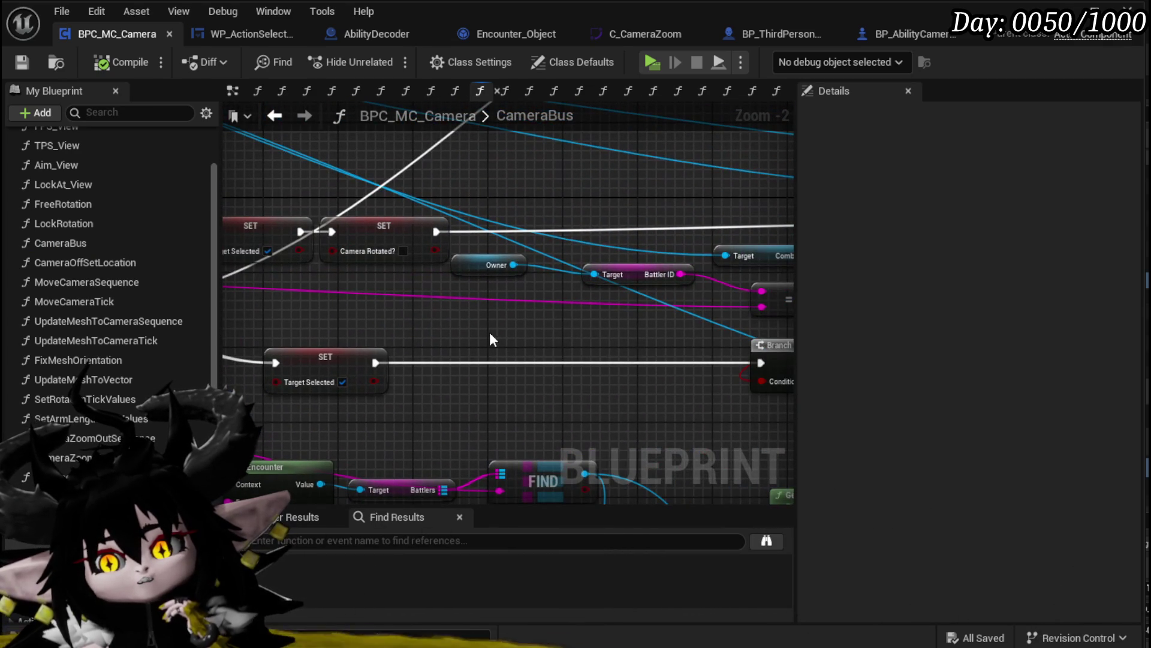
scroll(489, 333, "down", 1)
left_click_drag(489, 332, 180, 381)
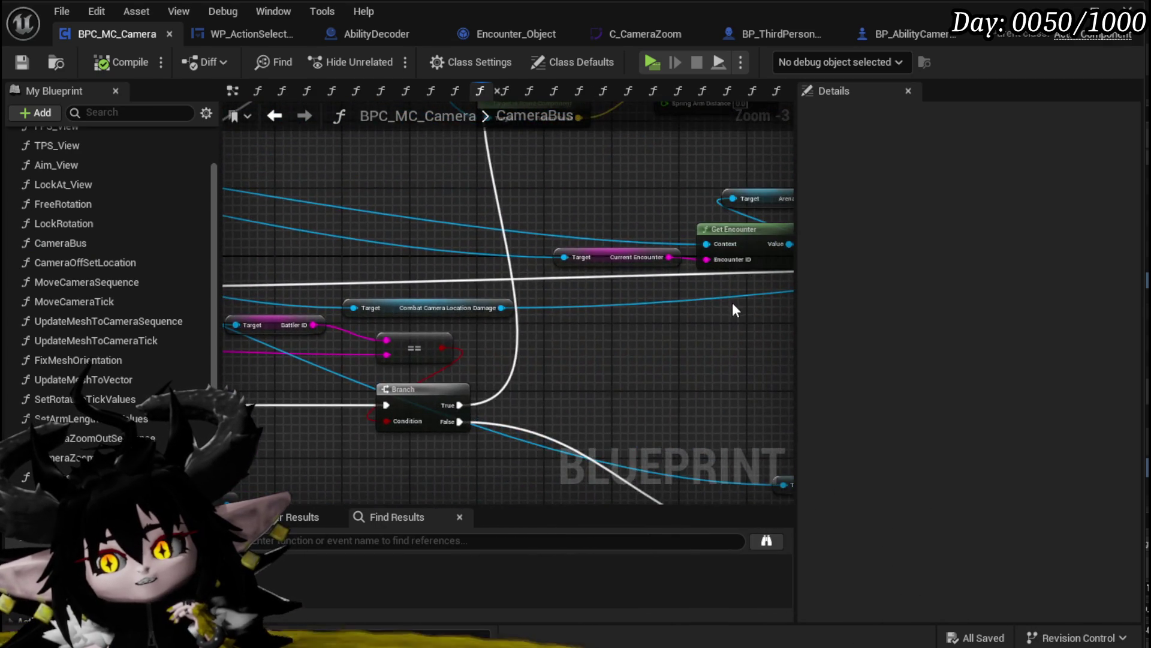
left_click_drag(735, 308, 380, 334)
scroll(513, 342, "down", 3)
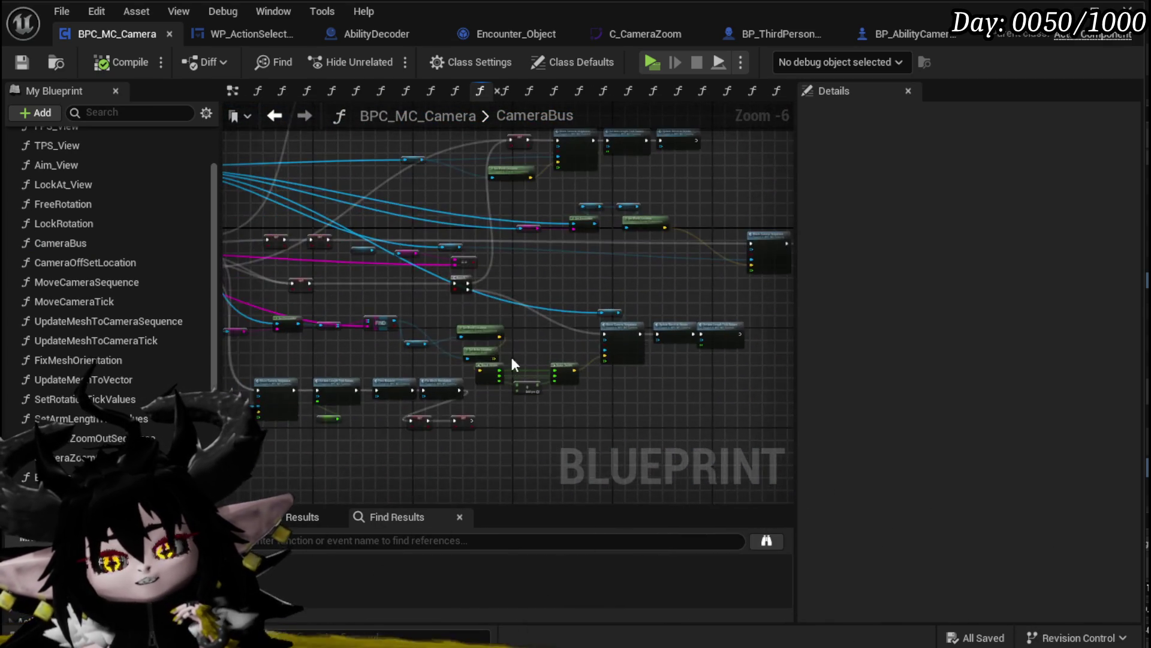
scroll(567, 345, "up", 4)
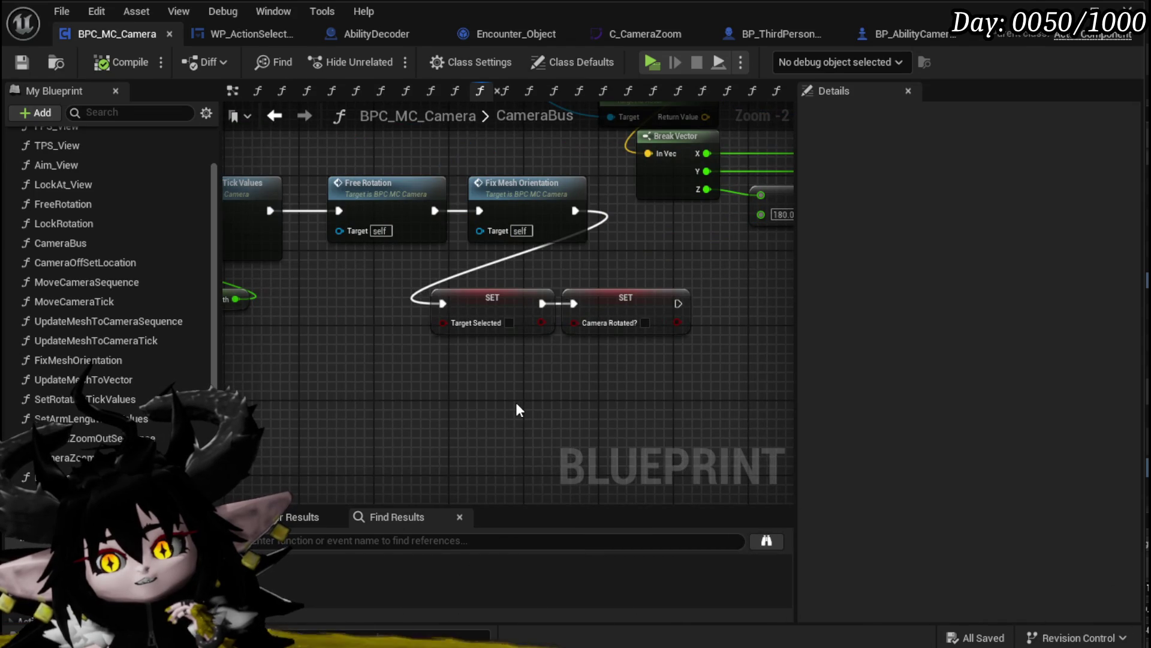
mouse_move(397, 391)
left_mouse_down()
mouse_move(745, 406)
mouse_move(291, 390)
mouse_move(466, 409)
mouse_move(503, 380)
mouse_move(776, 397)
mouse_move(412, 408)
left_mouse_up()
scroll(474, 378, "down", 1)
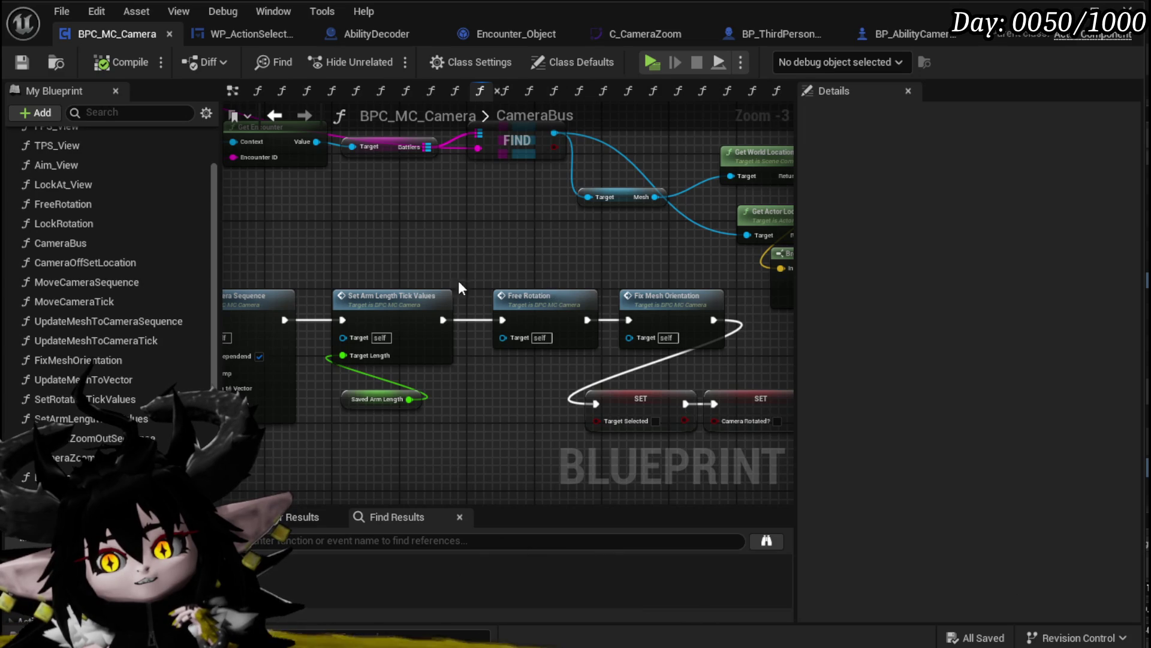
Locate the Free Rotation node beside Move Camera Sequence and open its function
left_click_drag(503, 280, 780, 420)
mouse_move(440, 193)
left_mouse_down()
mouse_move(439, 260)
mouse_move(414, 328)
left_mouse_up()
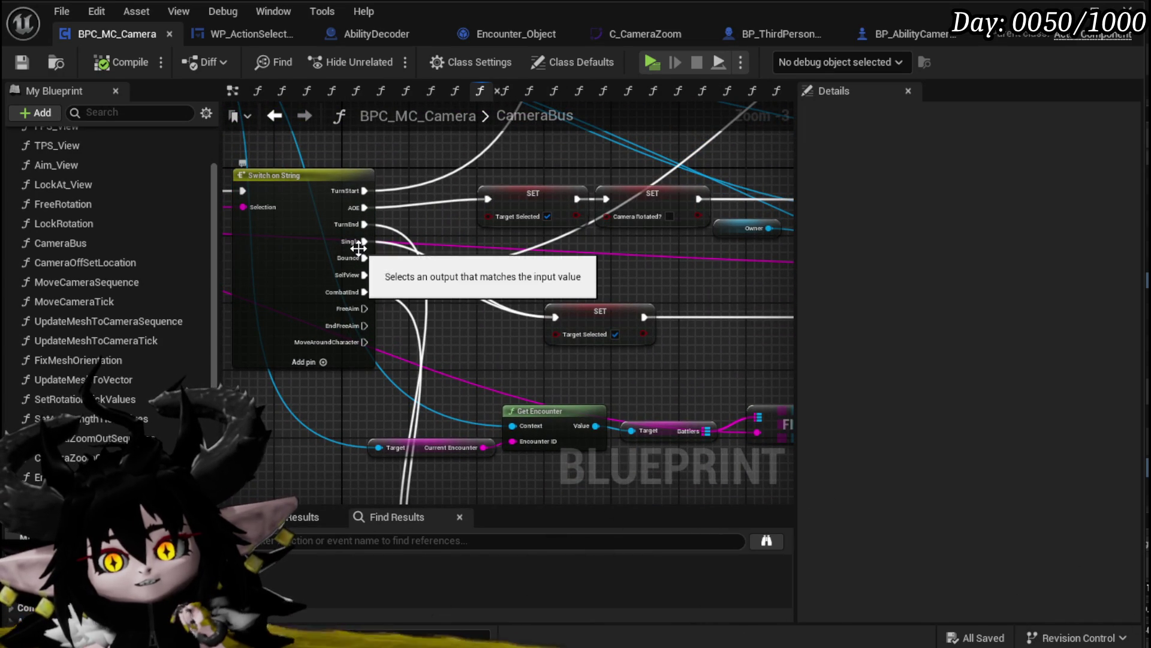
mouse_move(573, 468)
left_mouse_down()
mouse_move(486, 348)
mouse_move(485, 247)
mouse_move(605, 240)
mouse_move(443, 273)
left_mouse_up()
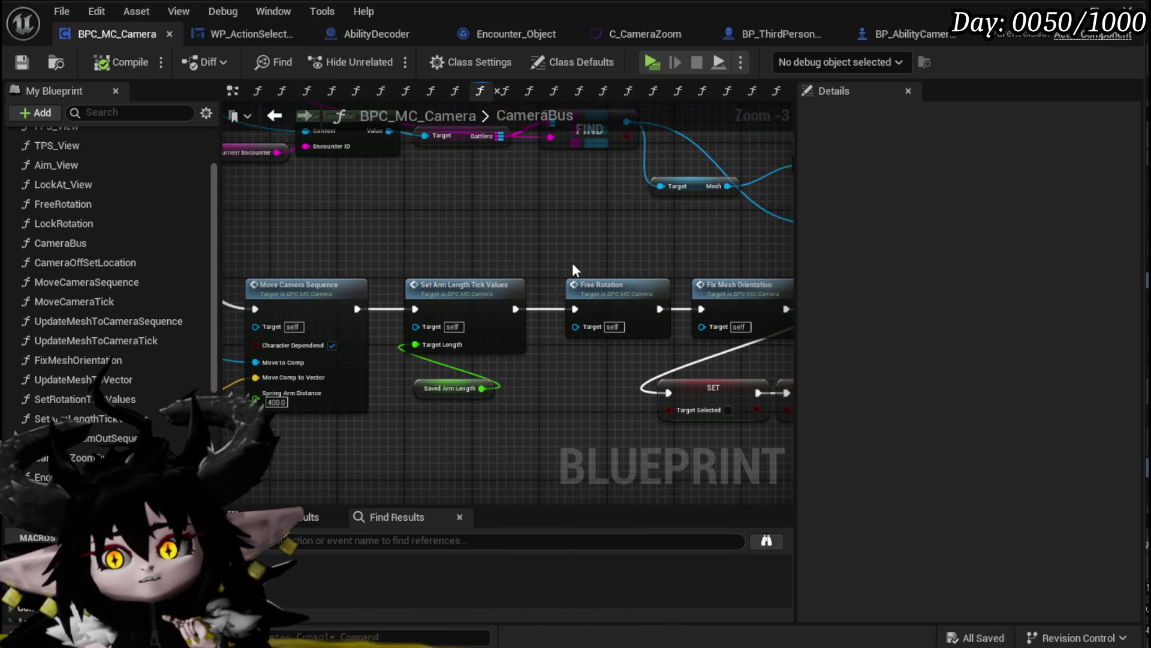
left_click_drag(572, 269, 307, 270)
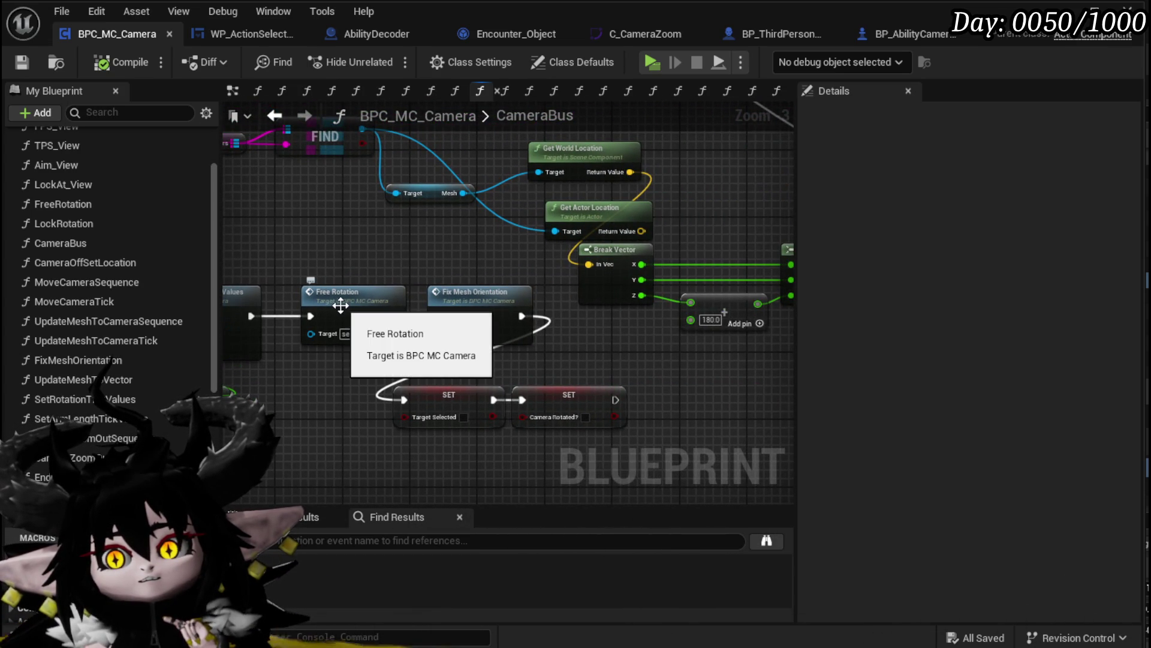
double_click(385, 309)
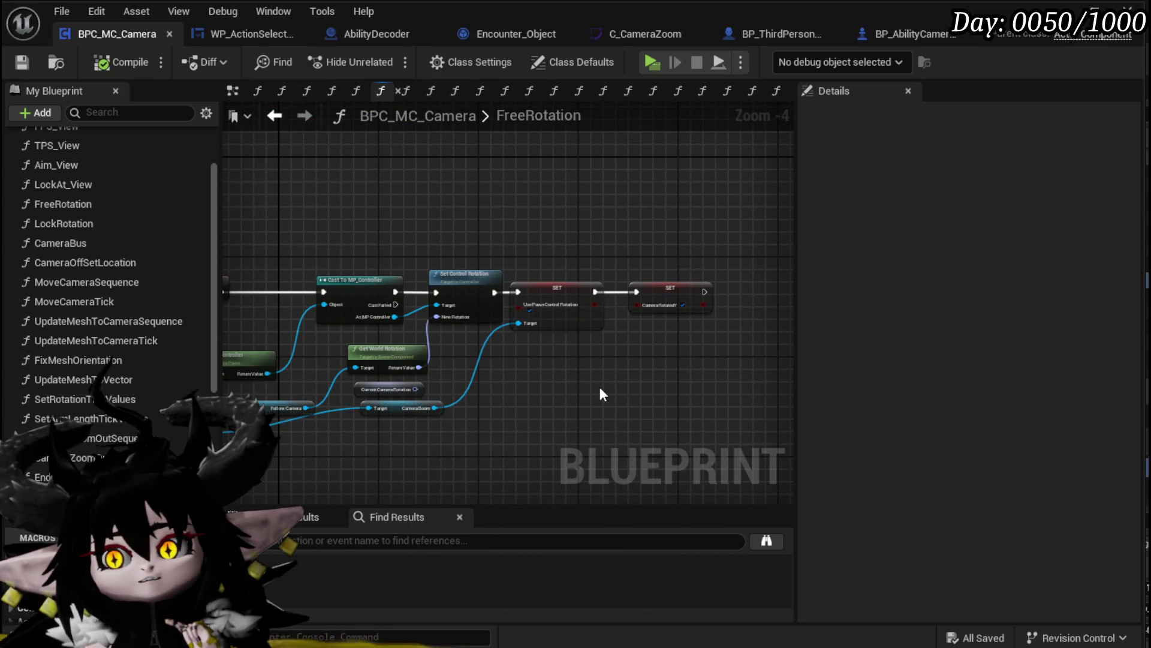
Return to CameraBus and open the FixMeshOrientation function graph
scroll(599, 384, "up", 3)
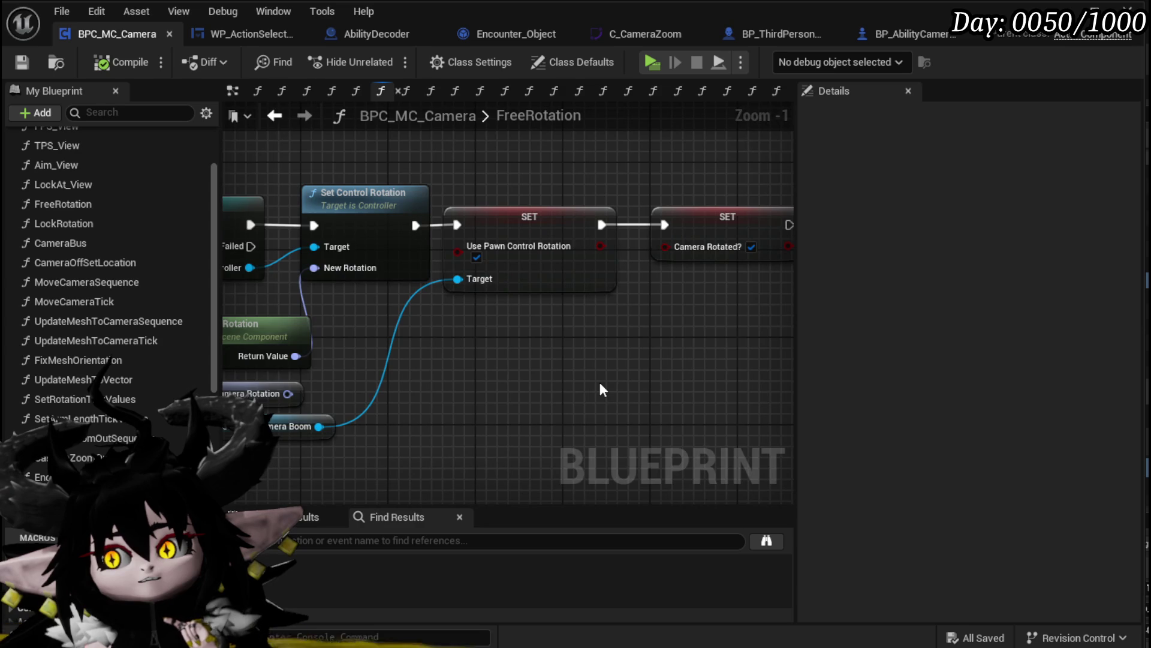
scroll(599, 383, "down", 2)
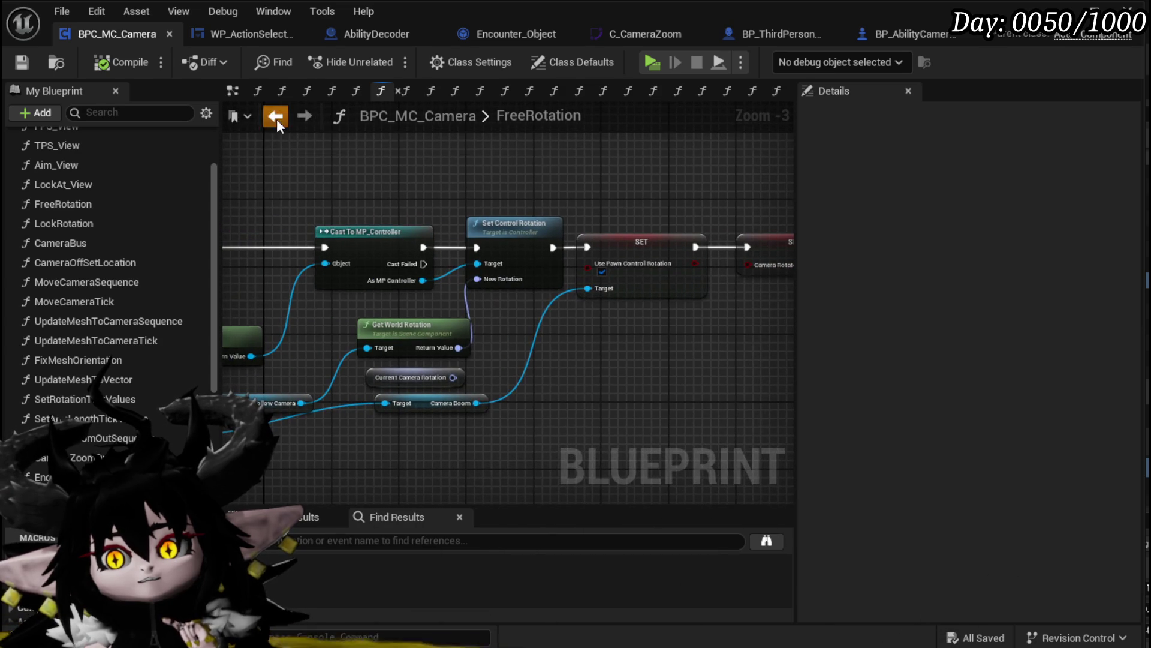
left_click(276, 119)
double_click(498, 306)
Review Set Actor Rotation and Set Relative Rotation, shift Get World Rotation right, and save
mouse_move(526, 298)
left_mouse_down()
mouse_move(760, 319)
mouse_move(815, 386)
left_mouse_up()
left_click_drag(739, 273, 533, 265)
left_click_drag(442, 180, 743, 172)
mouse_move(761, 232)
left_mouse_down()
mouse_move(318, 211)
mouse_move(282, 227)
mouse_move(167, 240)
left_mouse_up()
mouse_move(170, 327)
left_mouse_down()
mouse_move(144, 329)
mouse_move(331, 342)
left_mouse_up()
mouse_move(441, 282)
left_mouse_down()
mouse_move(449, 257)
mouse_move(246, 266)
left_mouse_up()
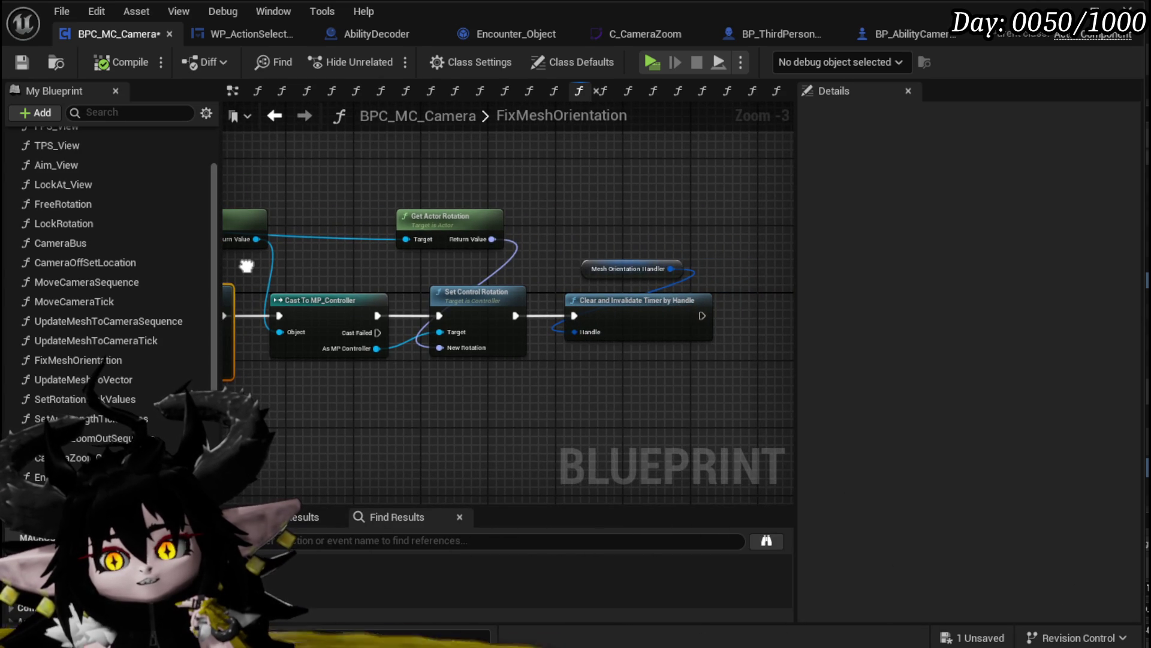
mouse_move(247, 265)
left_mouse_down()
mouse_move(387, 256)
mouse_move(191, 200)
mouse_move(208, 205)
left_mouse_up()
scroll(420, 264, "down", 2)
scroll(443, 274, "up", 2)
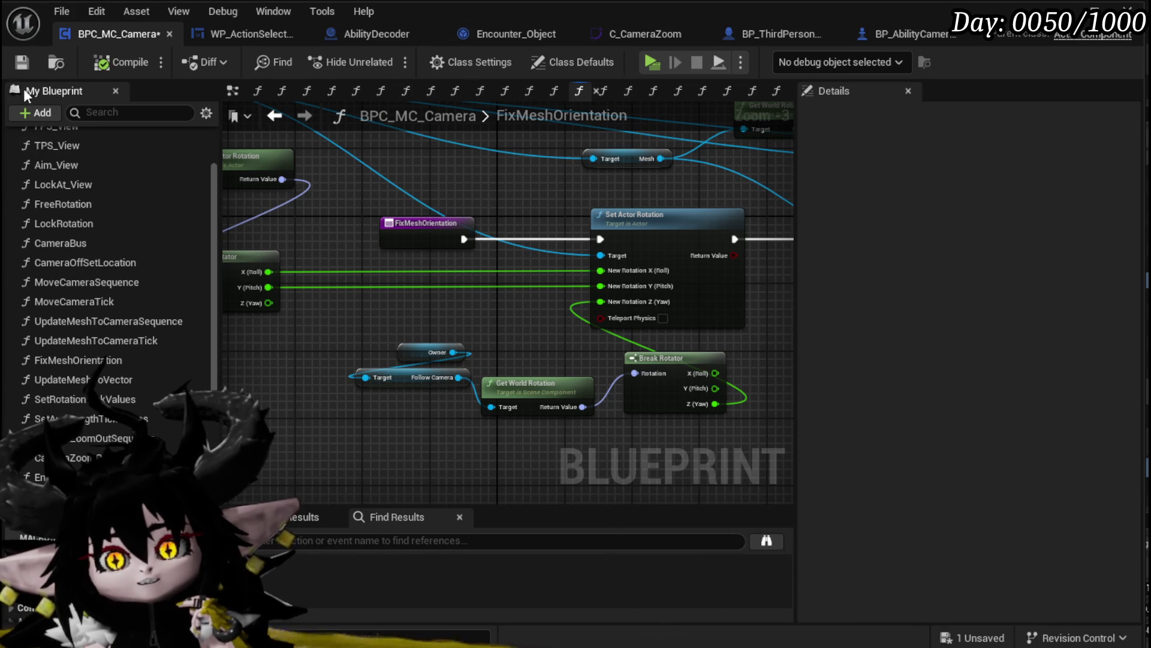
left_click(25, 59)
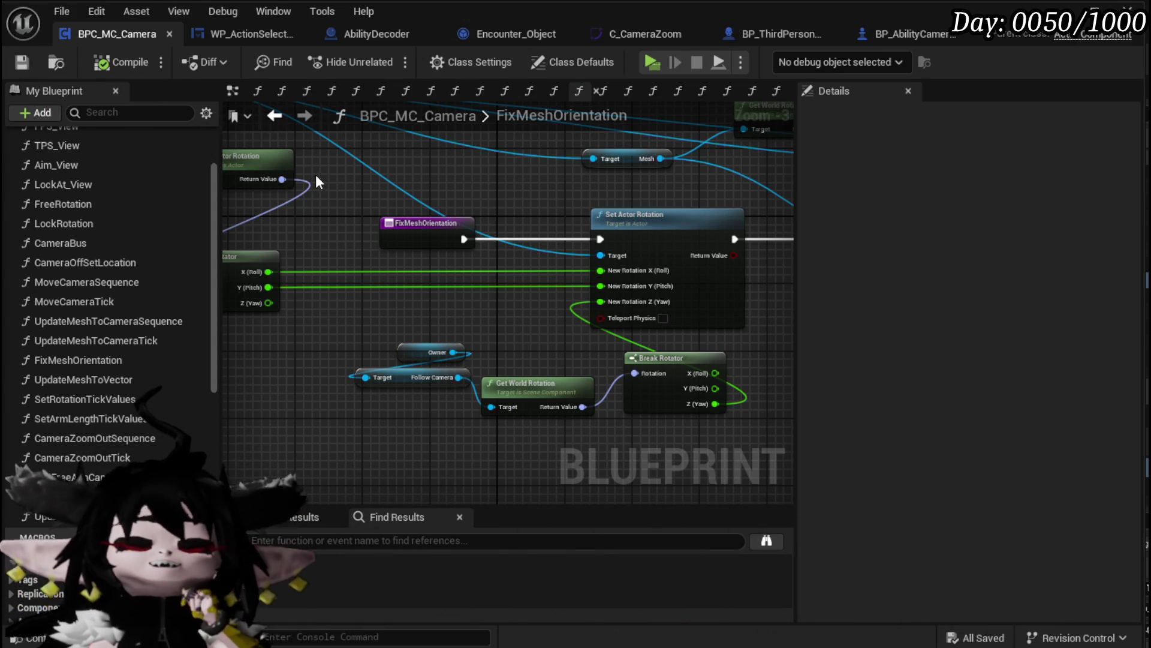
Back in CameraBus, examine SET Target Selected, Get Encounter and the Switch on String outputs
left_click(276, 116)
mouse_move(390, 279)
left_mouse_down()
mouse_move(524, 283)
mouse_move(411, 338)
mouse_move(400, 289)
left_mouse_up()
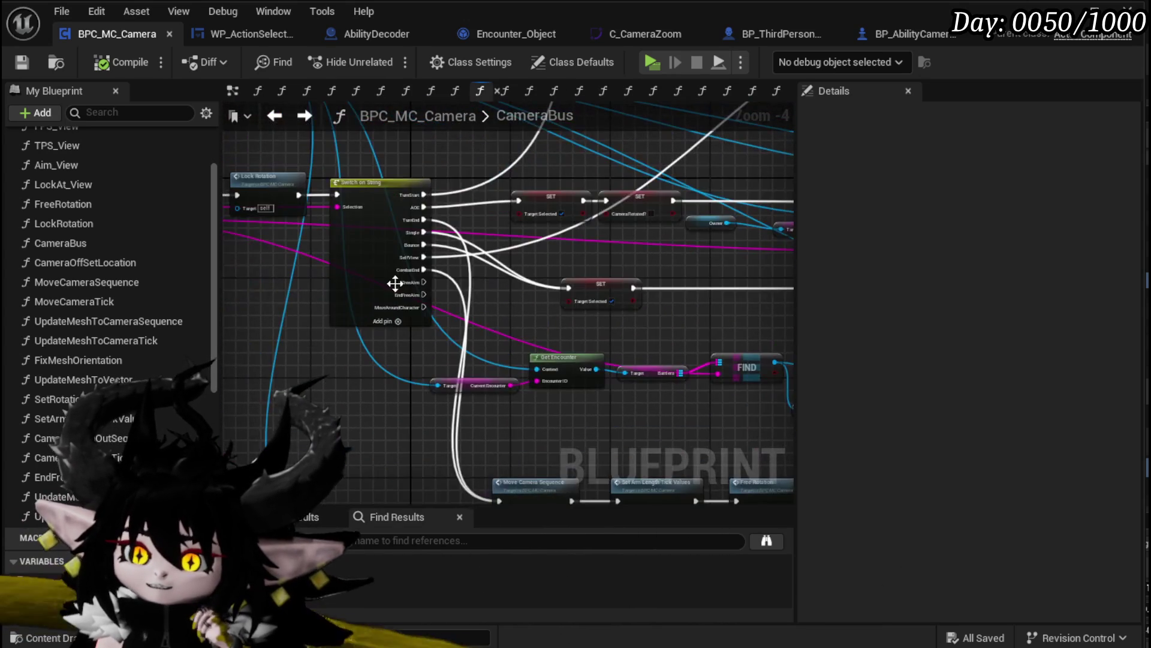
scroll(545, 280, "up", 3)
mouse_move(546, 280)
left_mouse_down()
mouse_move(433, 223)
mouse_move(571, 342)
mouse_move(455, 278)
mouse_move(333, 254)
mouse_move(414, 278)
mouse_move(418, 357)
mouse_move(445, 340)
mouse_move(470, 488)
mouse_move(298, 453)
left_mouse_up()
scroll(333, 253, "down", 3)
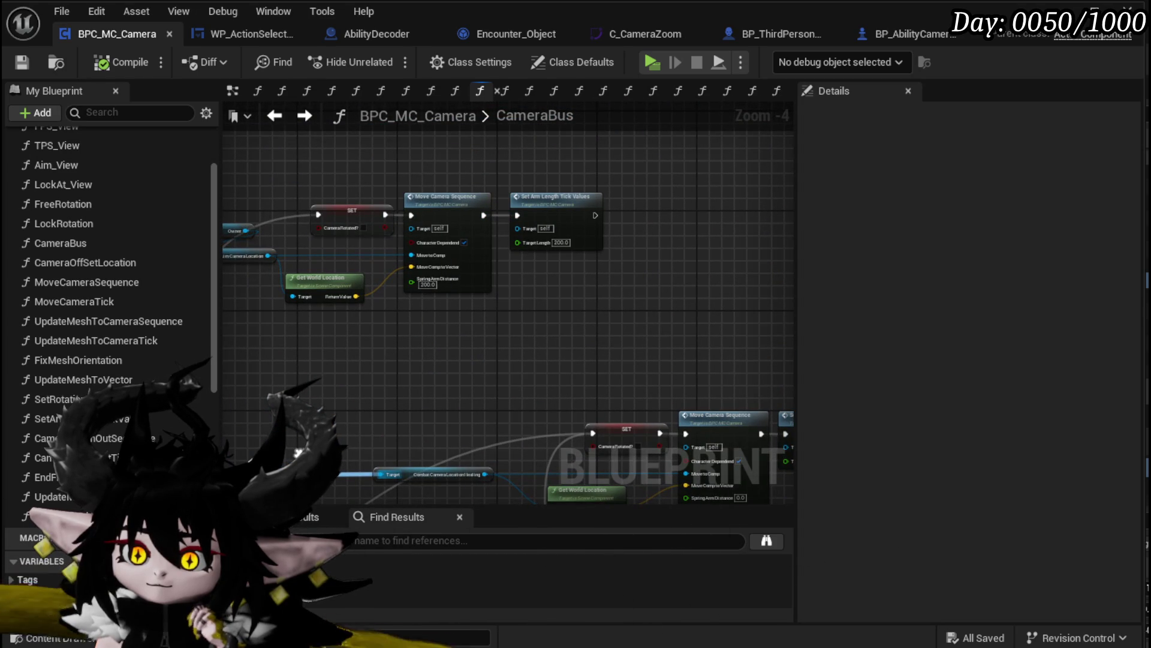
mouse_move(298, 453)
left_mouse_down()
mouse_move(477, 341)
mouse_move(435, 352)
mouse_move(474, 306)
mouse_move(376, 301)
left_mouse_up()
scroll(419, 360, "up", 2)
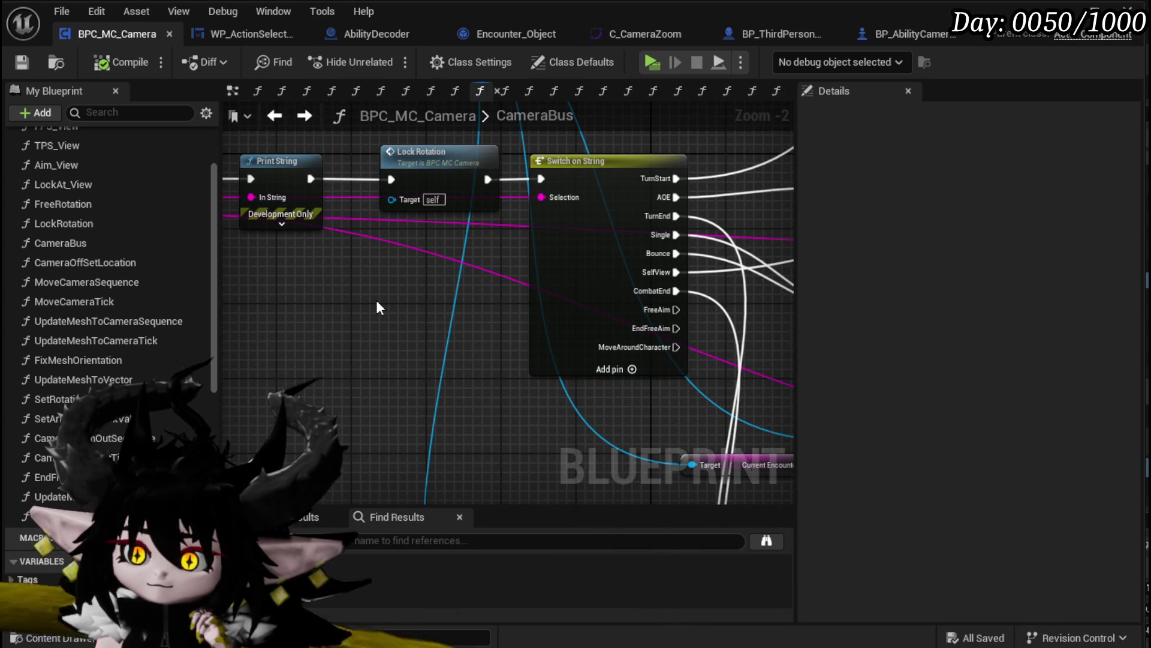
scroll(375, 300, "down", 1)
left_click_drag(376, 299, 429, 313)
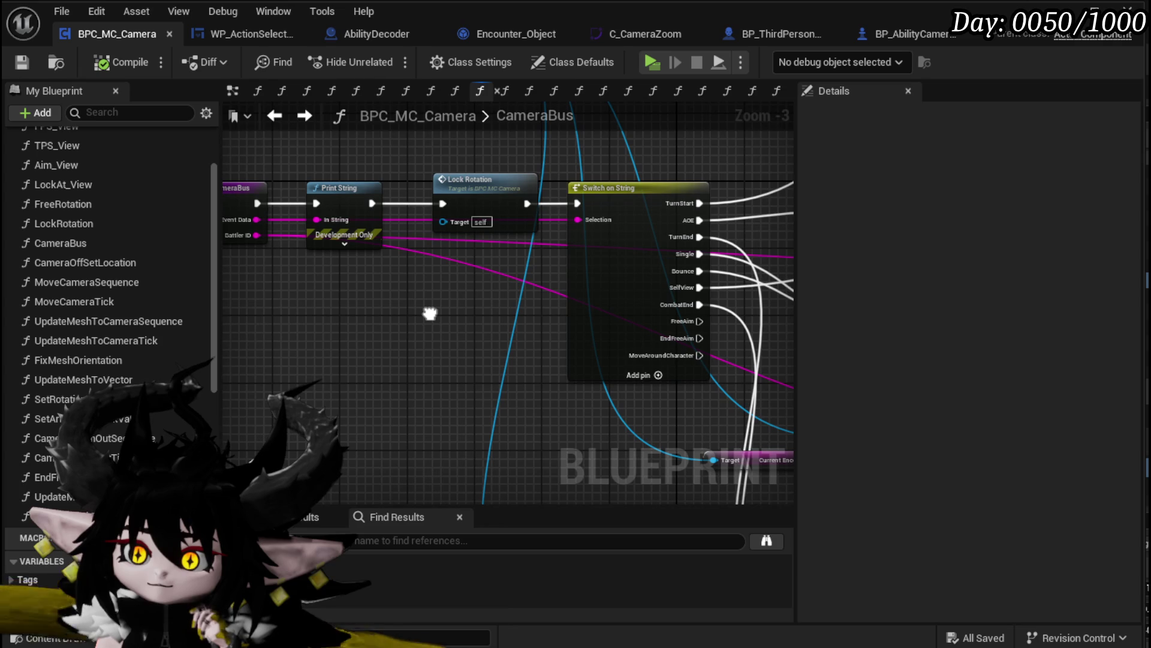
scroll(430, 312, "down", 1)
mouse_move(430, 312)
left_mouse_down()
mouse_move(397, 288)
mouse_move(393, 196)
mouse_move(334, 339)
mouse_move(426, 351)
left_mouse_up()
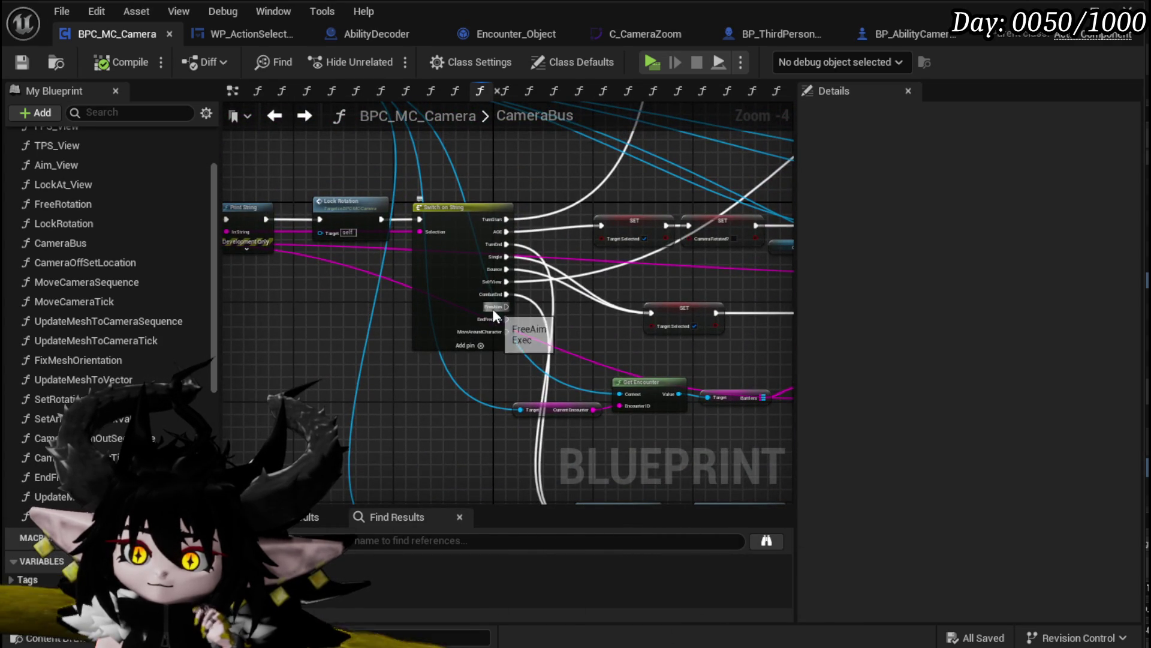
scroll(492, 308, "up", 2)
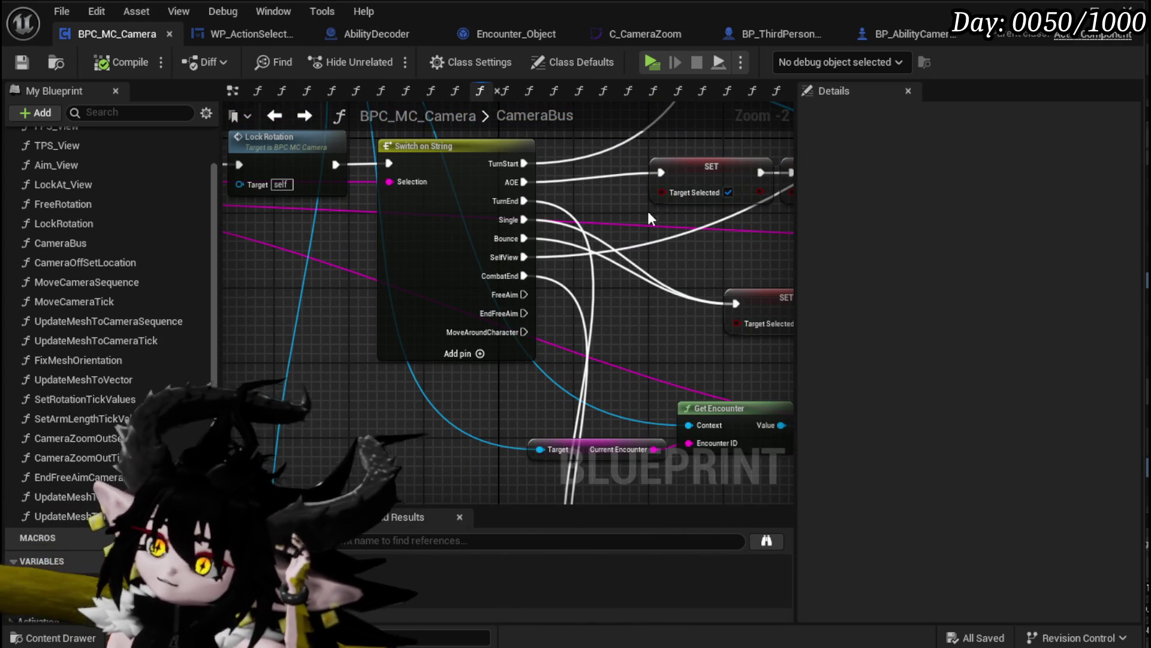
scroll(648, 216, "down", 2)
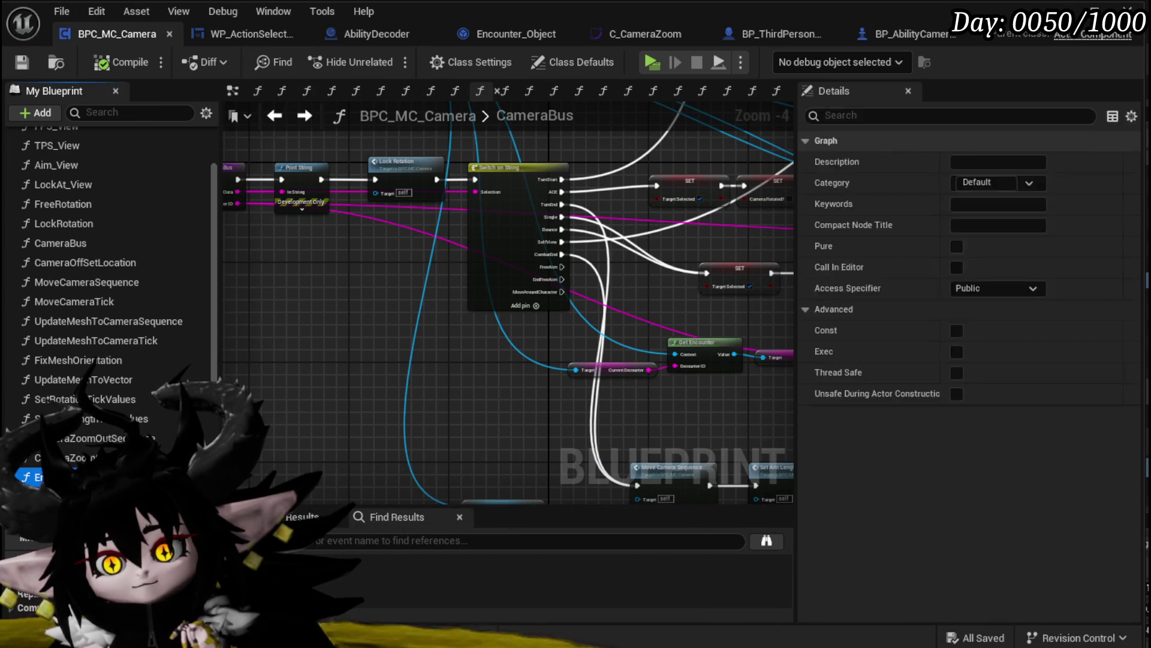
Open EndFreeAimCameraMovement and review its SET chain and Update Mesh to Marker Sequence call
double_click(36, 477)
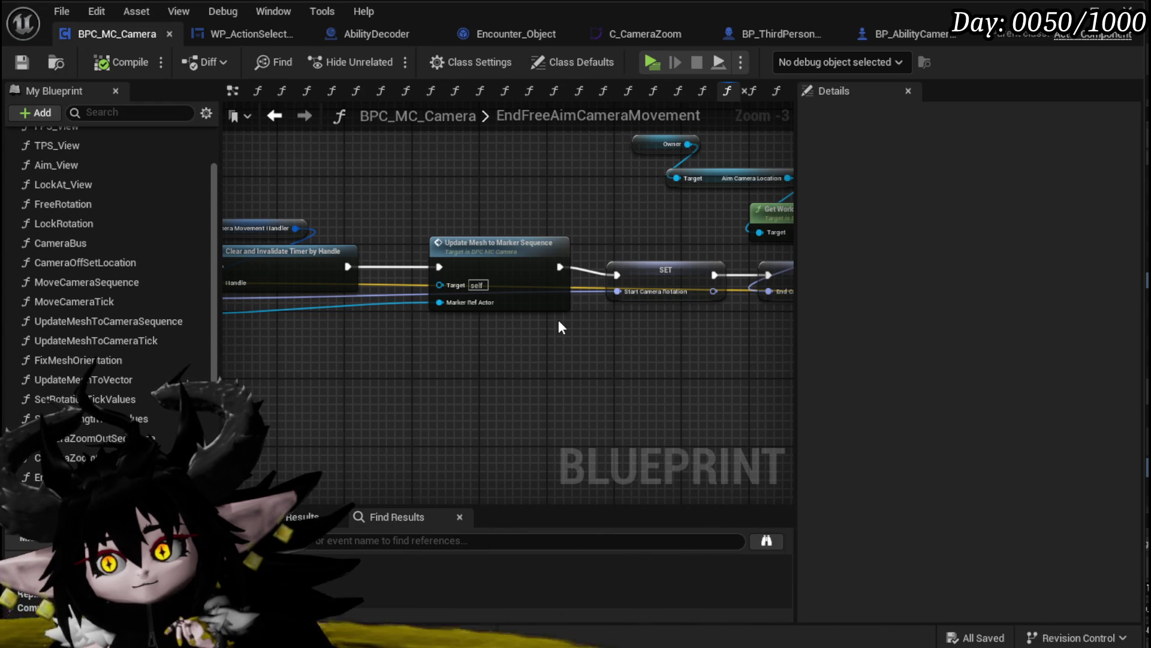
mouse_move(402, 337)
left_mouse_down()
mouse_move(665, 350)
mouse_move(417, 344)
left_mouse_up()
mouse_move(654, 363)
left_mouse_down()
mouse_move(524, 350)
mouse_move(226, 368)
left_mouse_up()
mouse_move(591, 369)
left_mouse_down()
mouse_move(317, 363)
mouse_move(378, 360)
mouse_move(368, 360)
mouse_move(481, 322)
left_mouse_up()
scroll(367, 360, "down", 1)
scroll(404, 342, "up", 2)
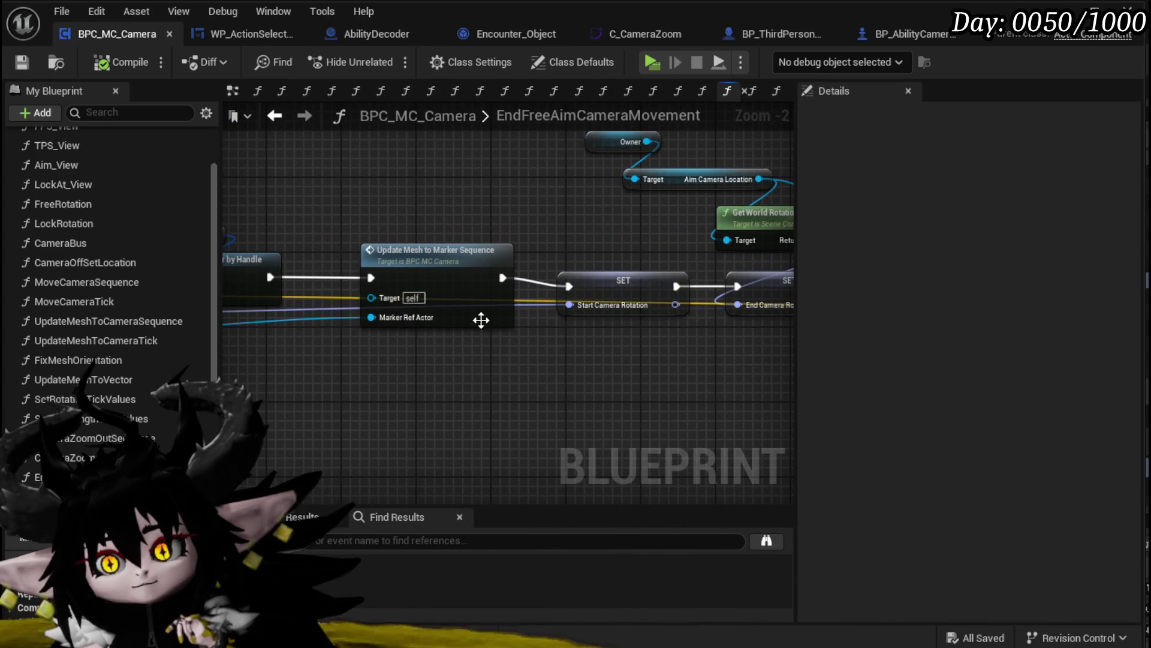
double_click(480, 321)
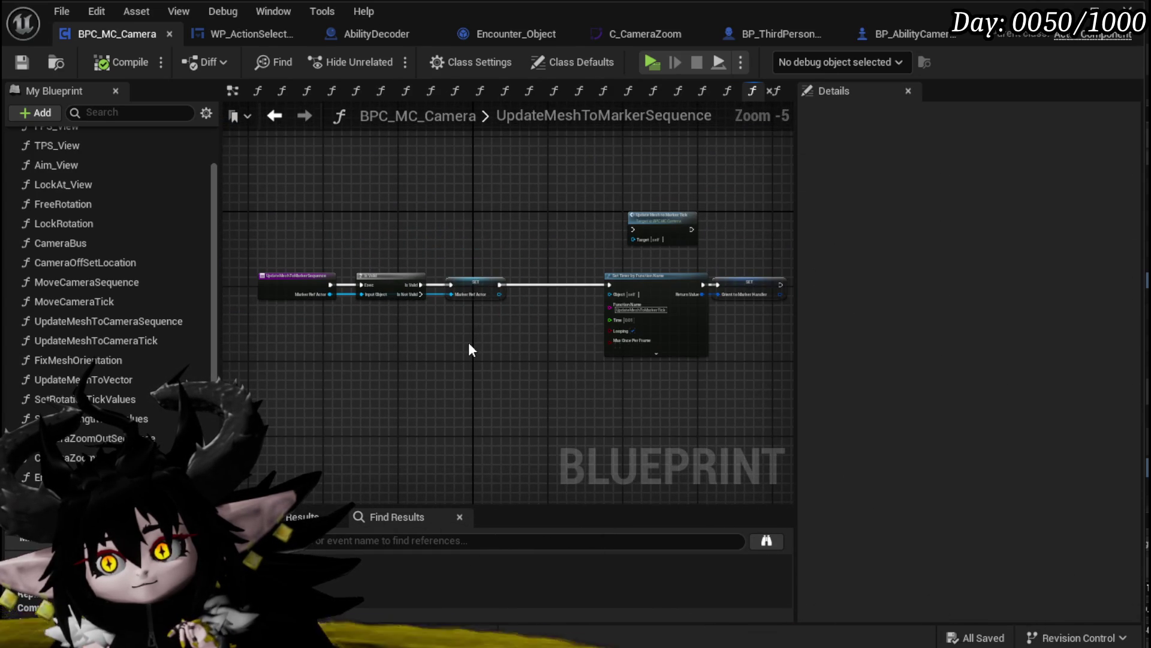
left_click(275, 116)
Detach Update Mesh to Marker Sequence, move it below, and route the exec link past it
mouse_move(265, 280)
left_mouse_down()
mouse_move(638, 302)
mouse_move(568, 286)
left_mouse_up()
left_click_drag(432, 249, 423, 335)
left_click_drag(380, 258, 650, 276)
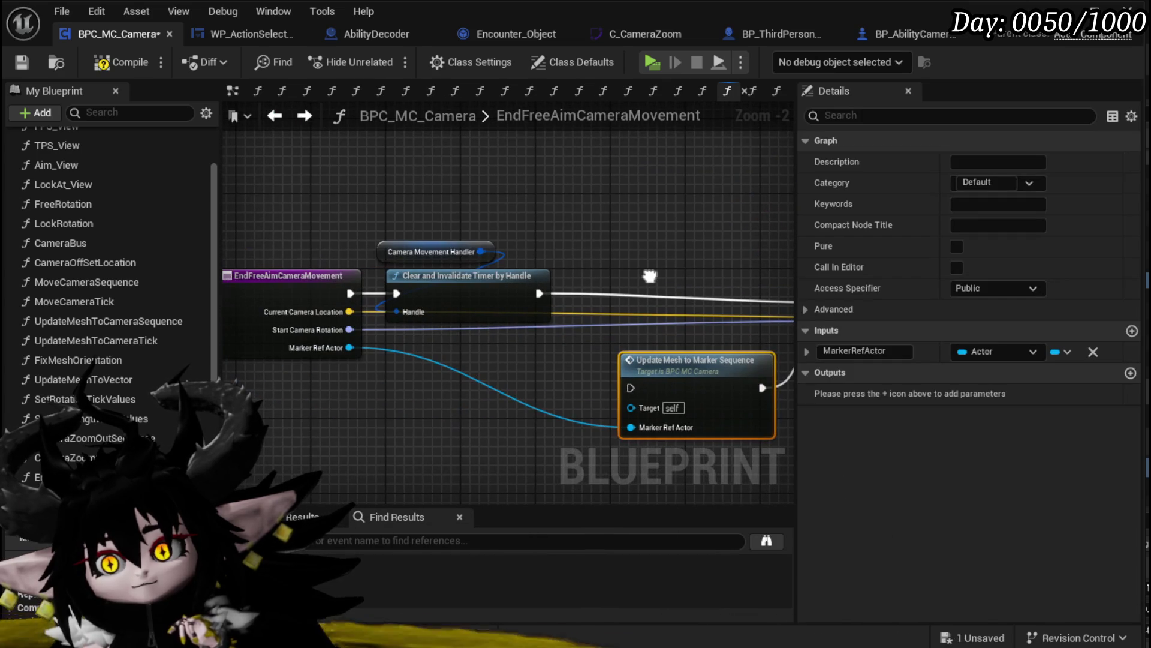
scroll(642, 221, "down", 2)
left_click_drag(642, 221, 372, 218)
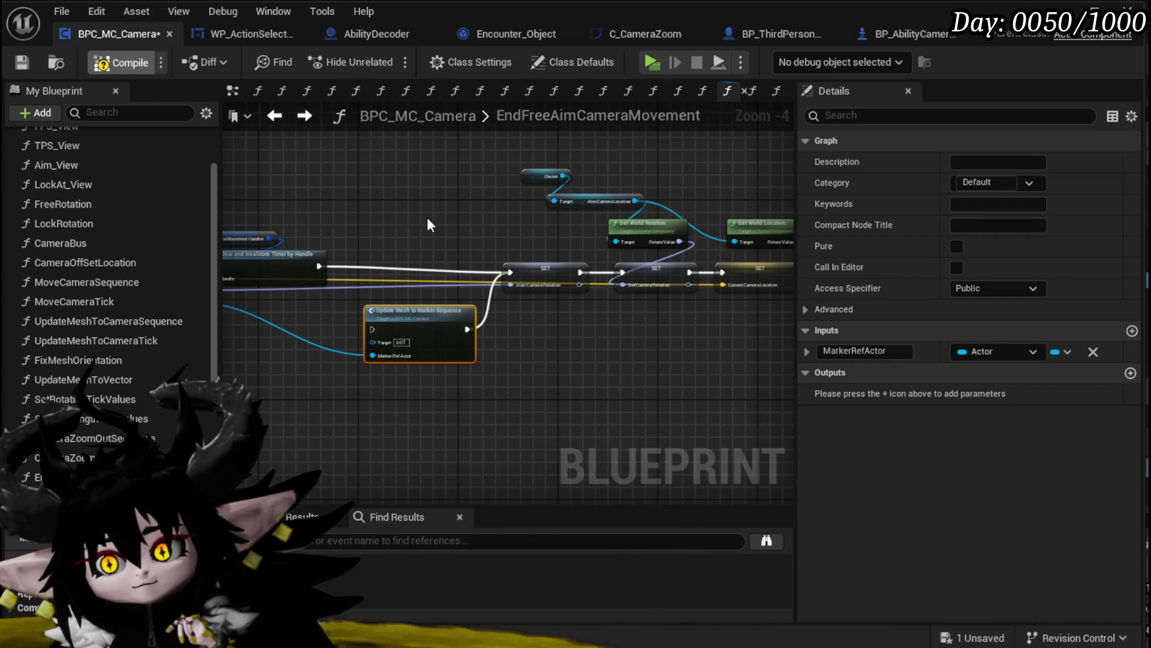
scroll(343, 373, "up", 2)
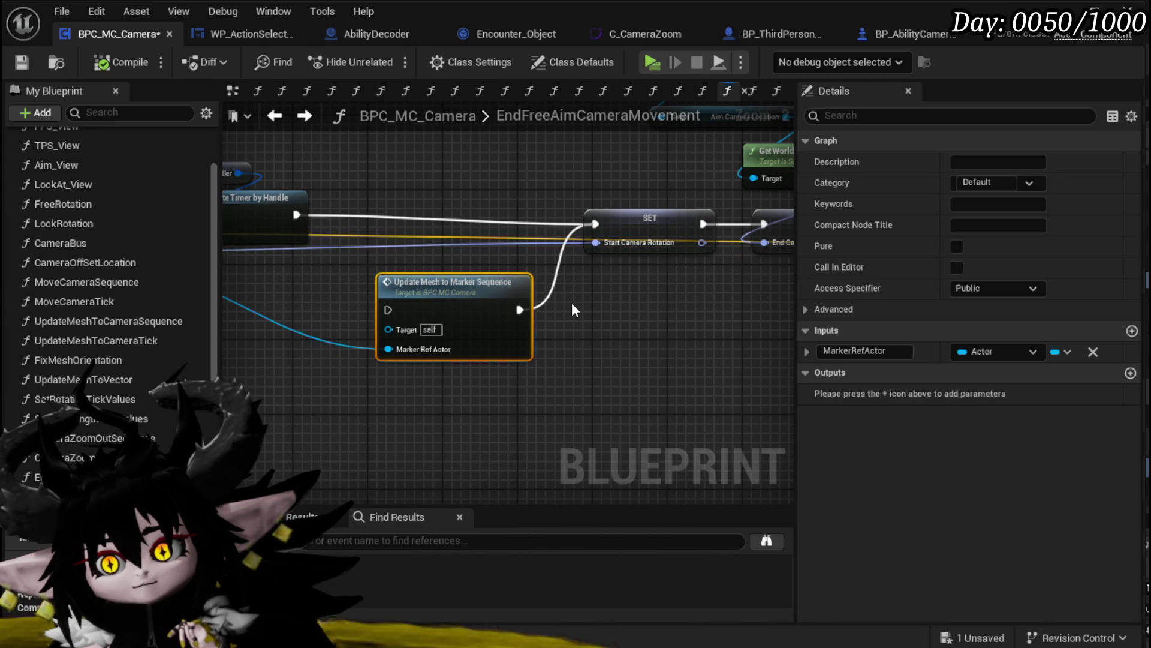
Shift the entry, handle and timer-clear nodes, then open UpdateMeshToMarkerSequence
left_click_drag(361, 263, 663, 290)
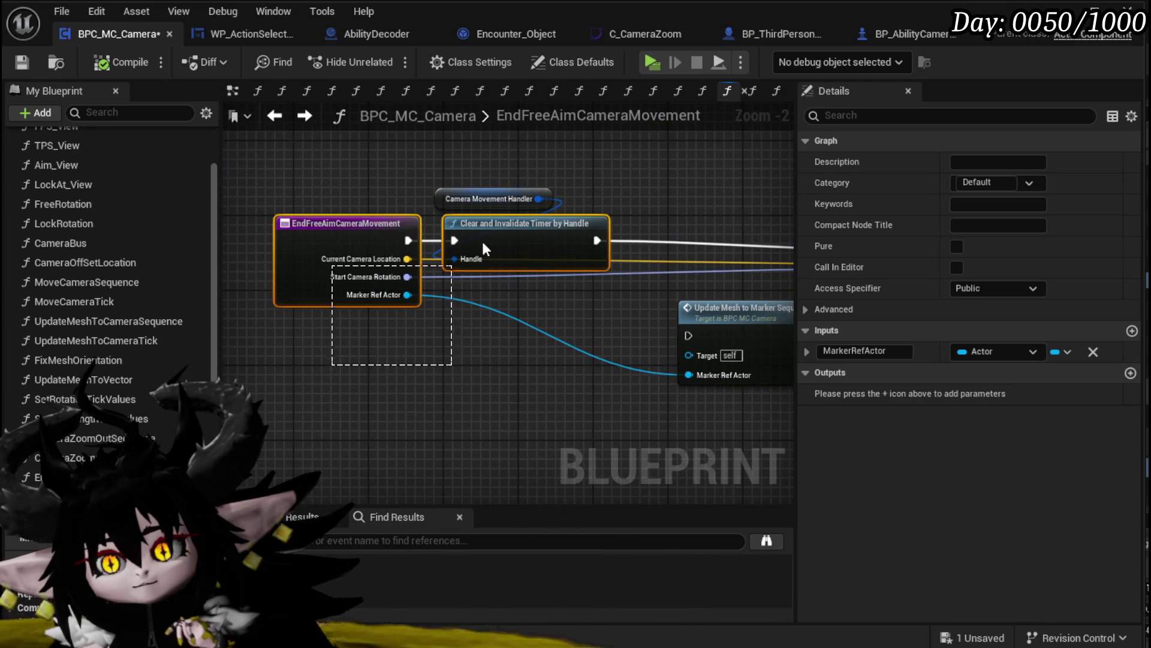
left_click_drag(440, 282, 532, 188)
left_click_drag(523, 254, 541, 264)
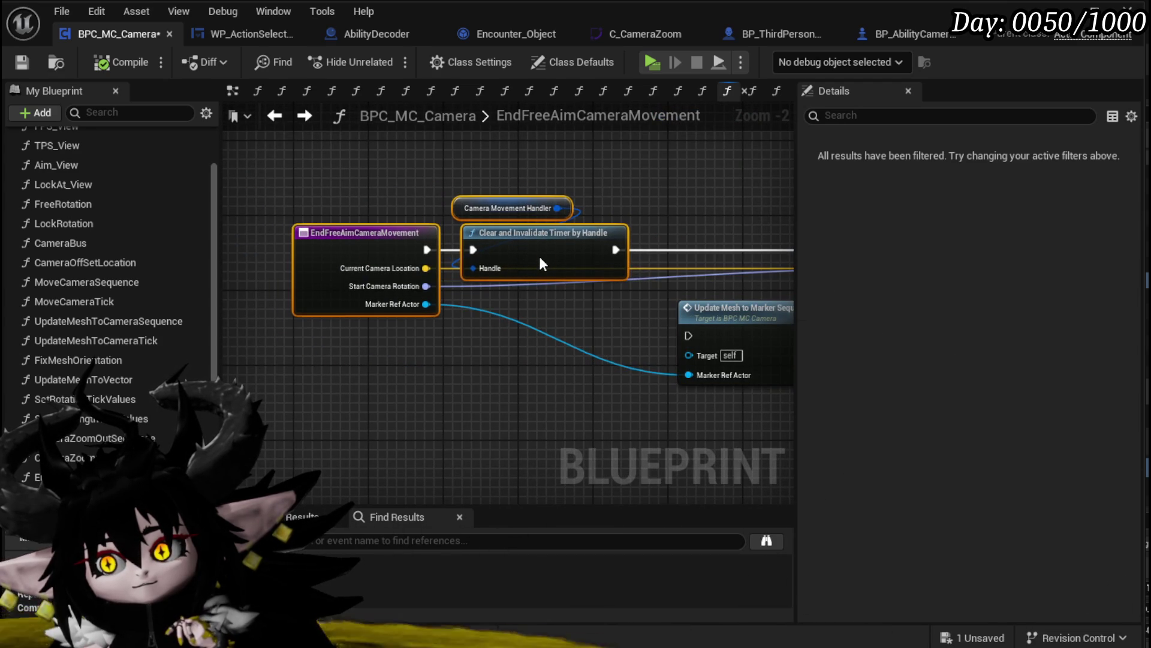
left_click_drag(689, 215, 355, 192)
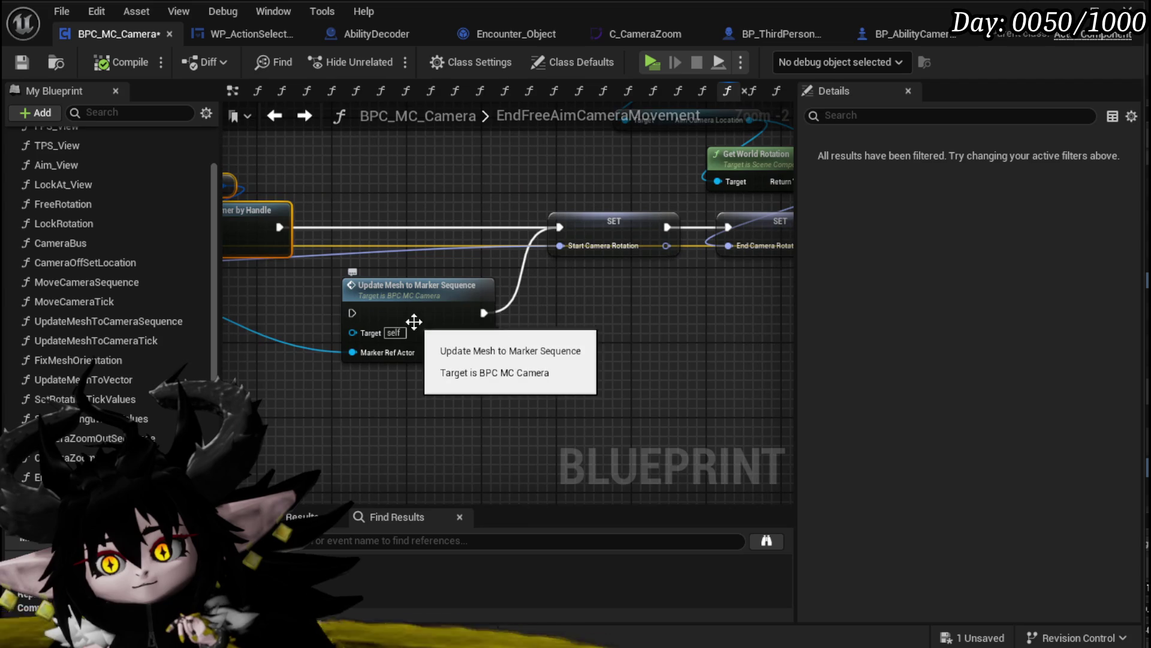
scroll(566, 300, "down", 4)
scroll(340, 300, "up", 4)
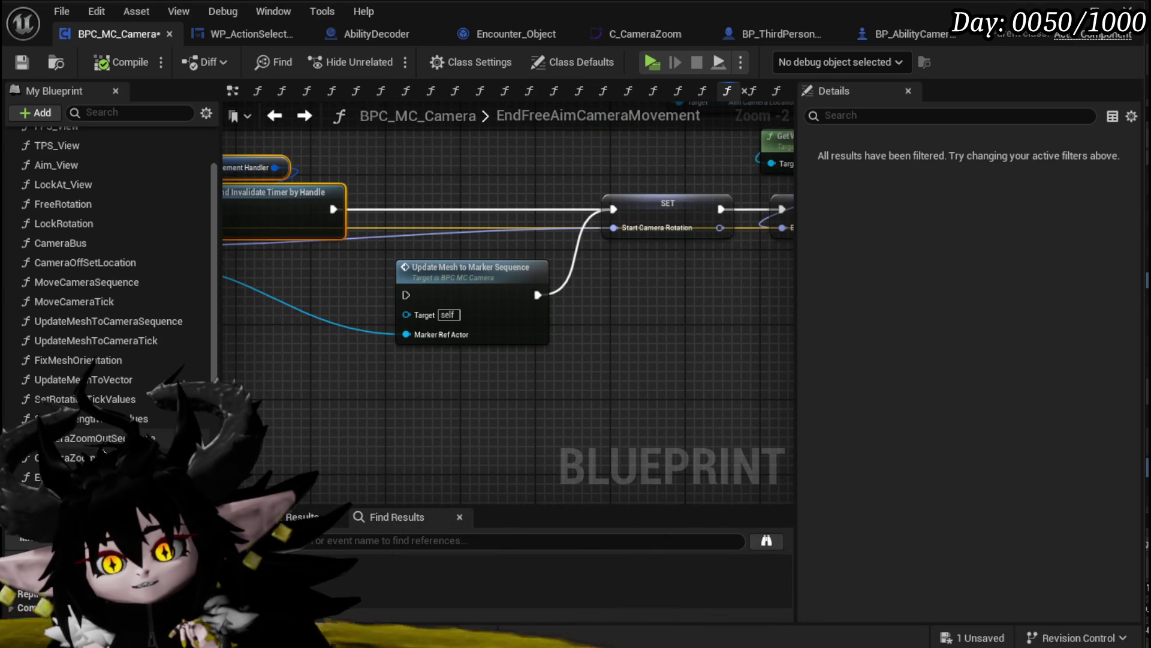
mouse_move(270, 426)
left_mouse_down()
mouse_move(702, 423)
mouse_move(383, 418)
left_mouse_up()
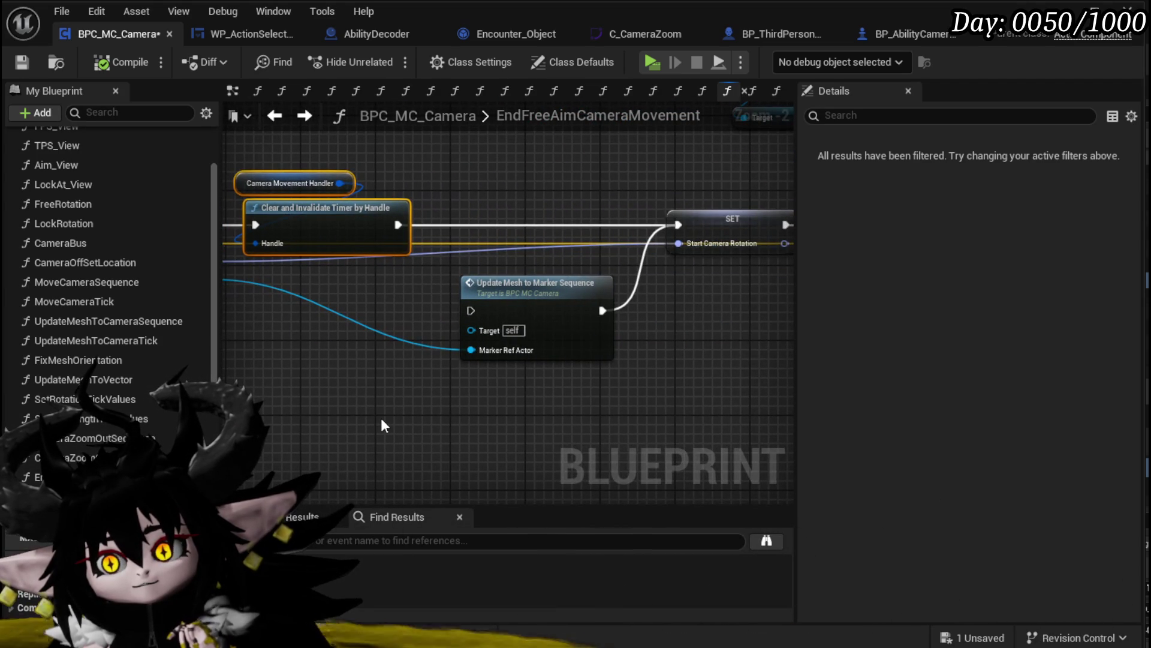
double_click(527, 282)
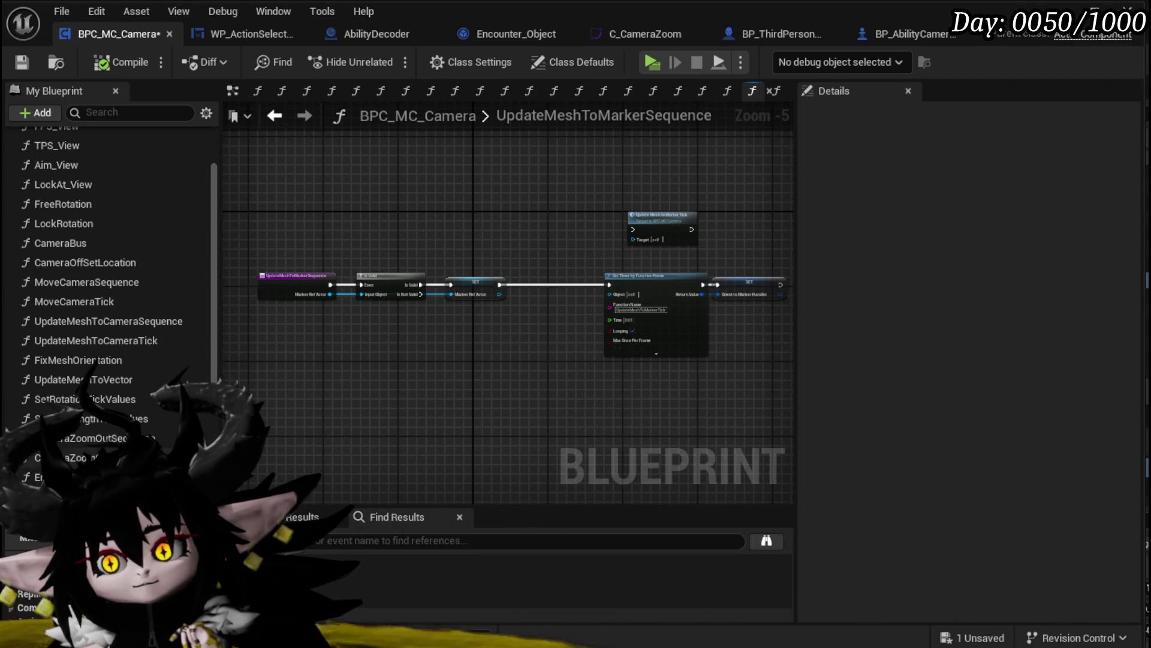
Link SET directly to Set Timer by Function Name, delete Update Mesh to Marker Tick, and save
scroll(411, 369, "up", 2)
mouse_move(707, 204)
left_mouse_down()
mouse_move(513, 295)
mouse_move(478, 286)
left_mouse_up()
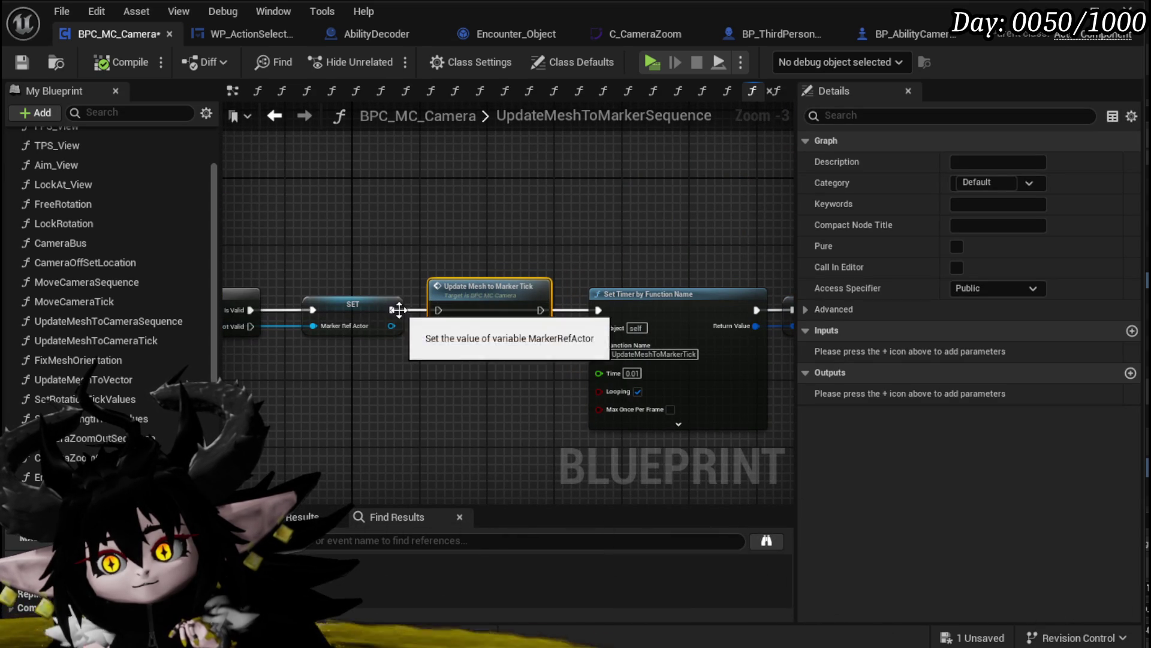
left_click_drag(412, 308, 441, 310)
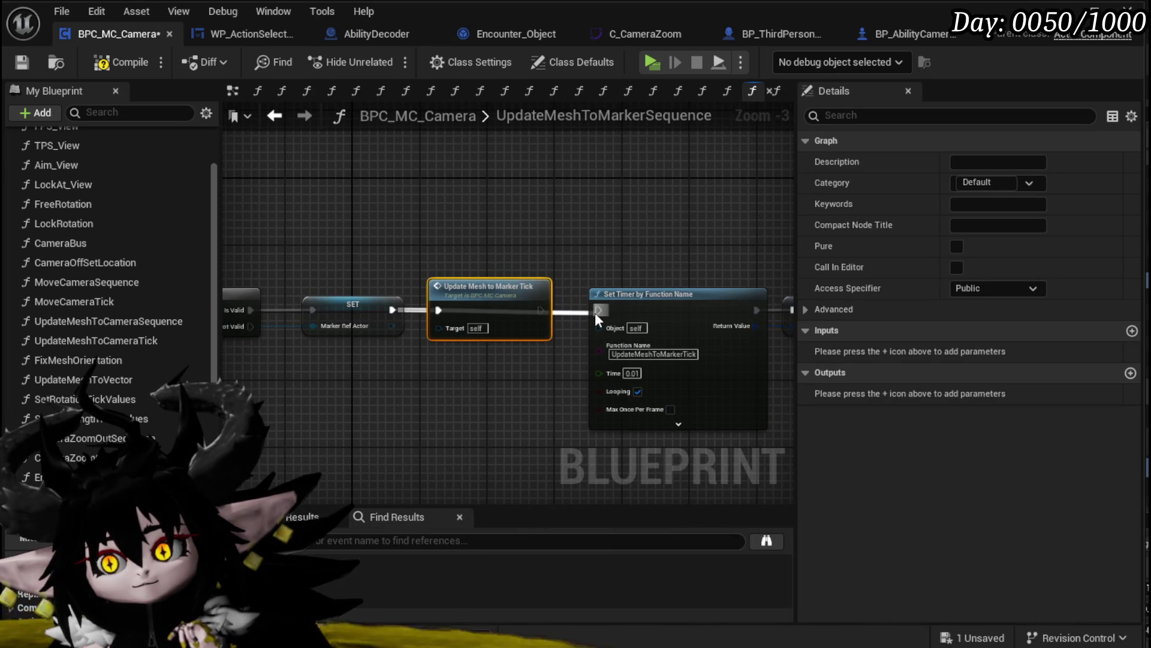
left_click_drag(597, 318, 598, 310)
left_click_drag(470, 285, 478, 225)
key("Delete")
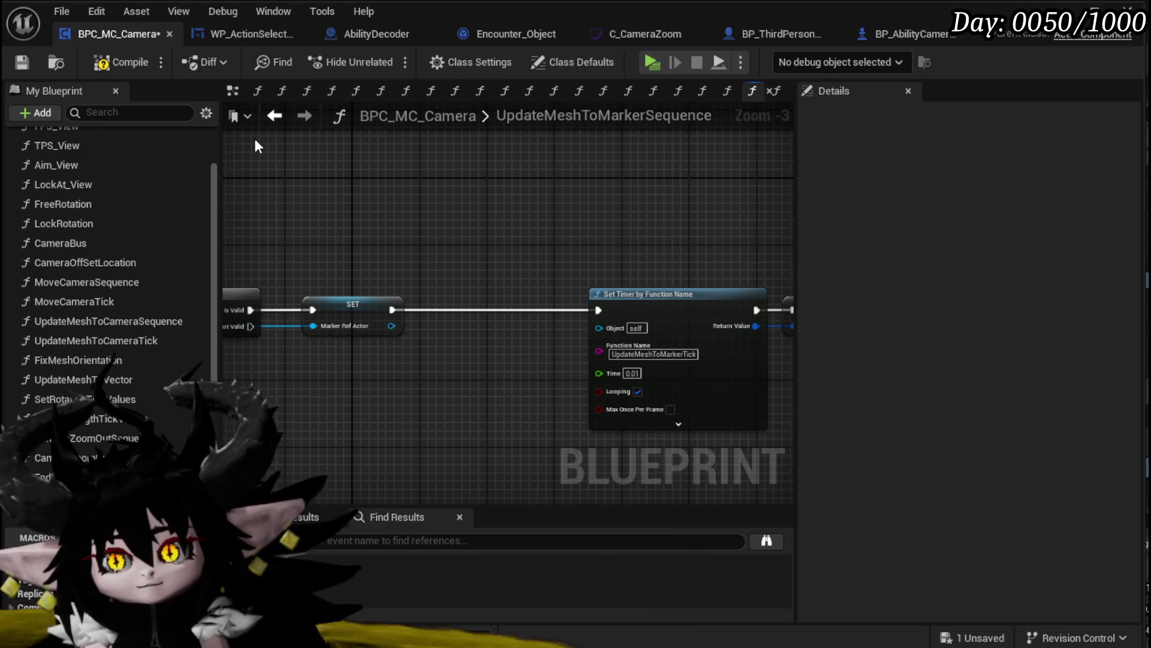
left_click(29, 61)
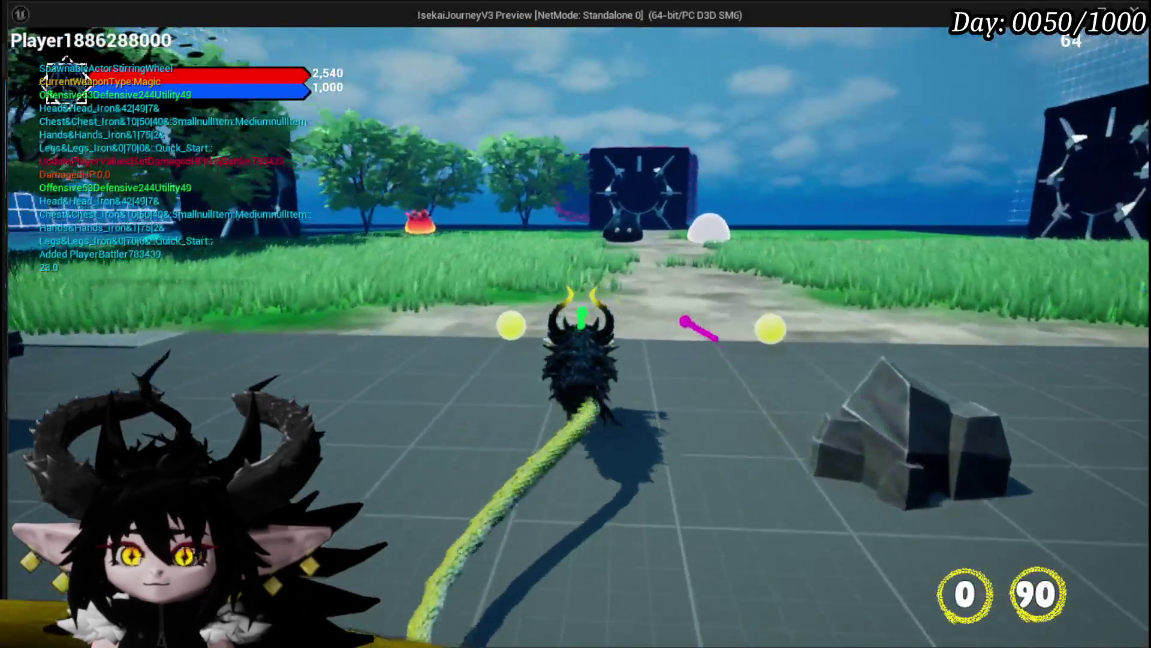
Run the character into the Slime_Fire encounter and cast the Melee AOE card
key("w")
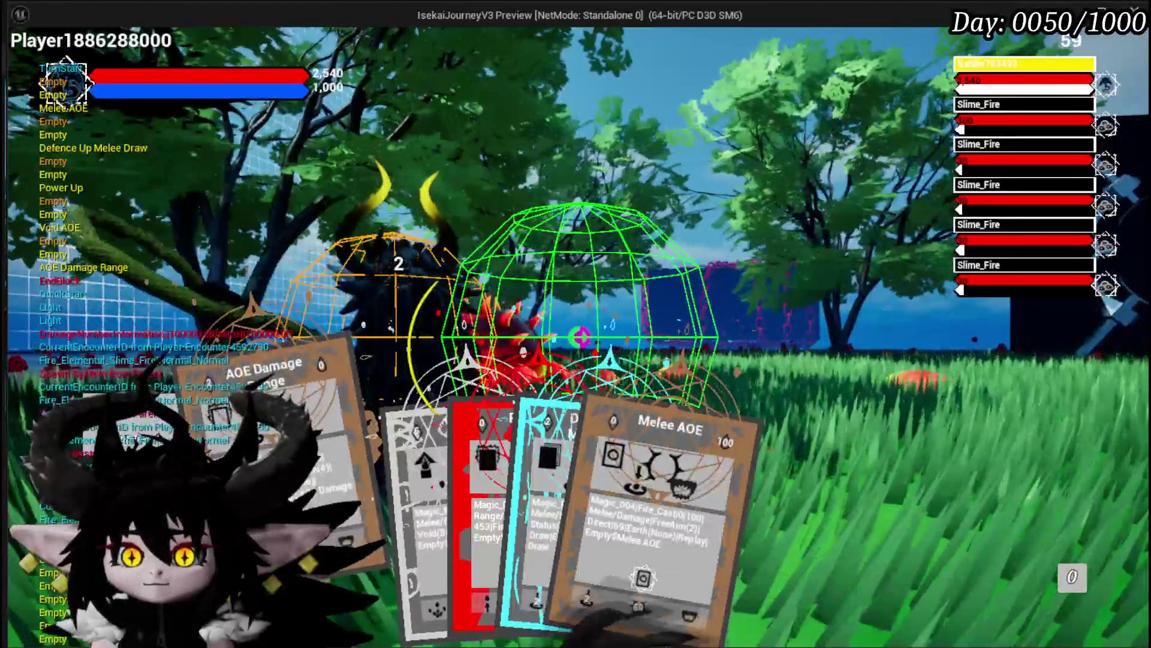
mouse_move(505, 451)
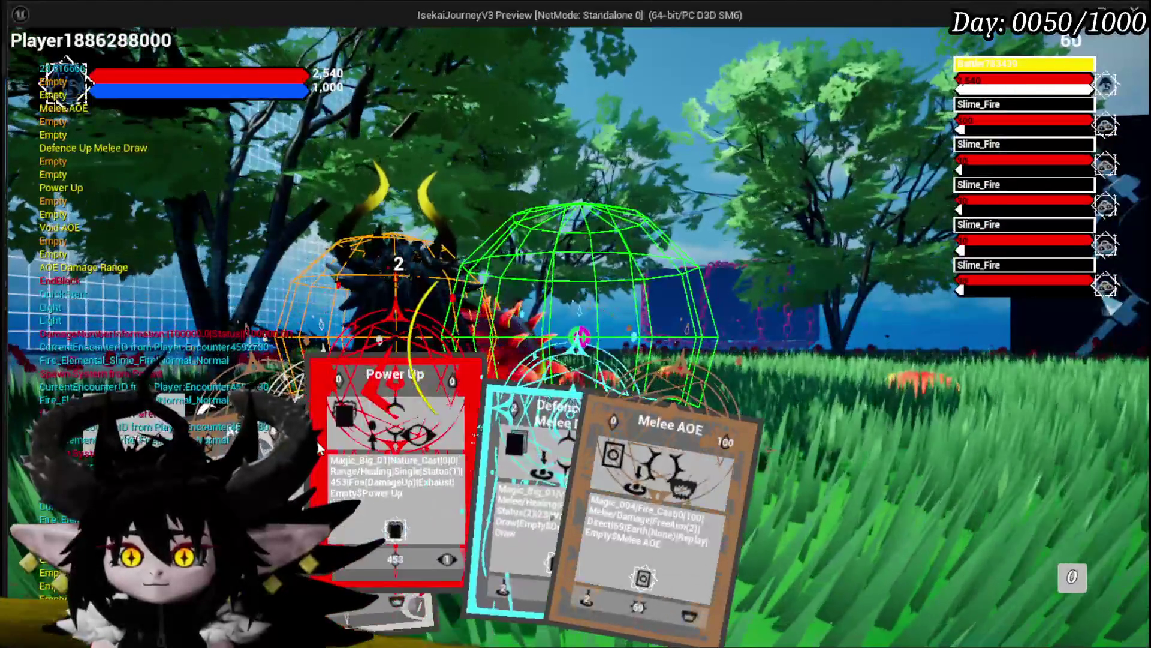
left_click(515, 450)
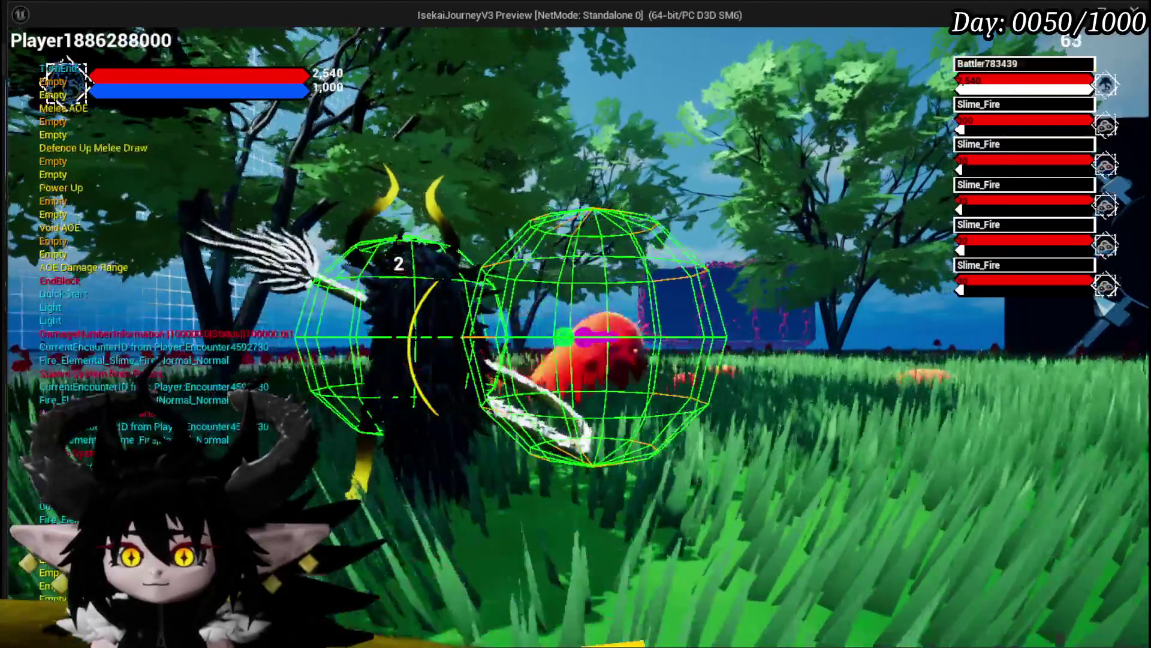
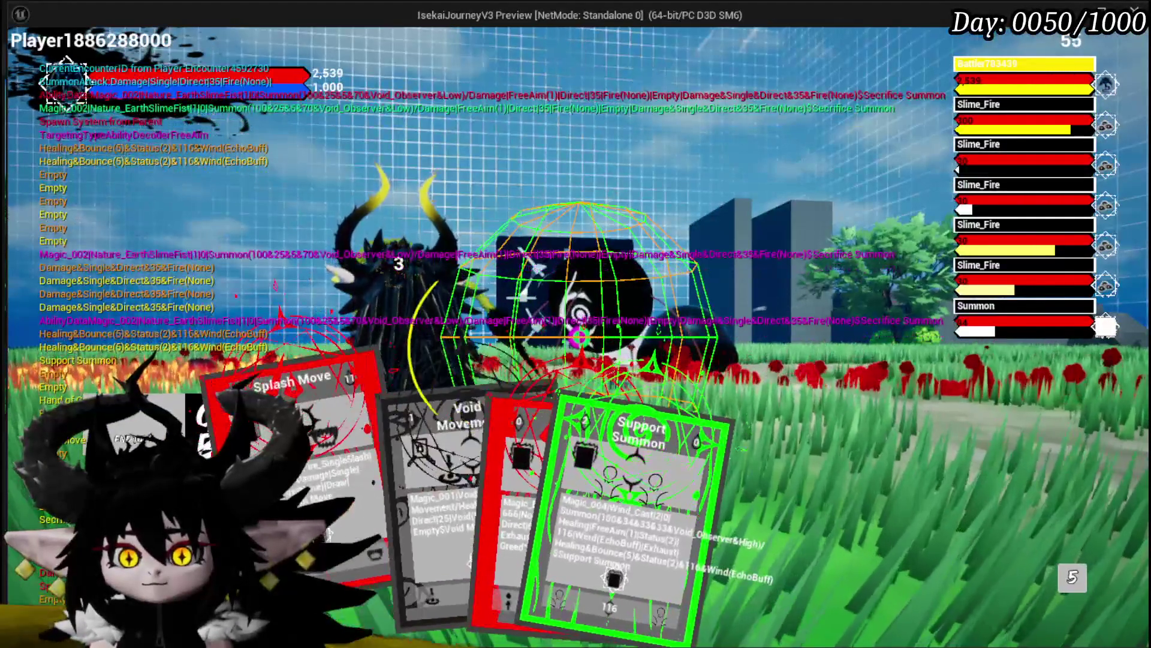
Cast the Void Movement card on a target spot, then stop the play session and save the level
left_click(447, 509)
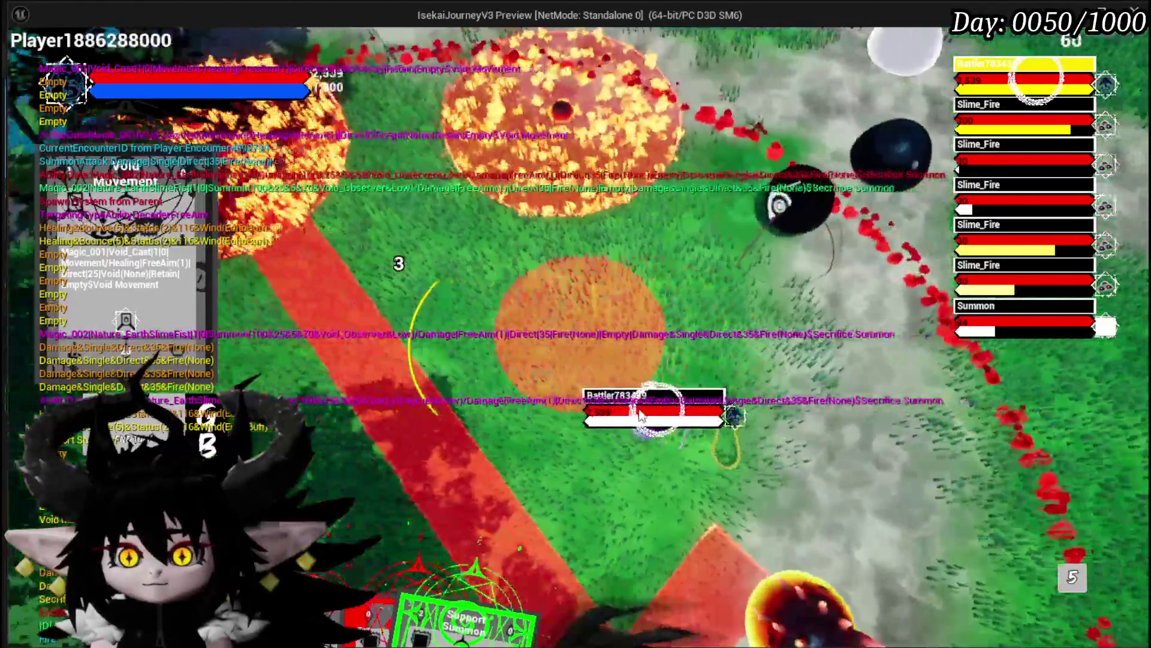
left_click(639, 416)
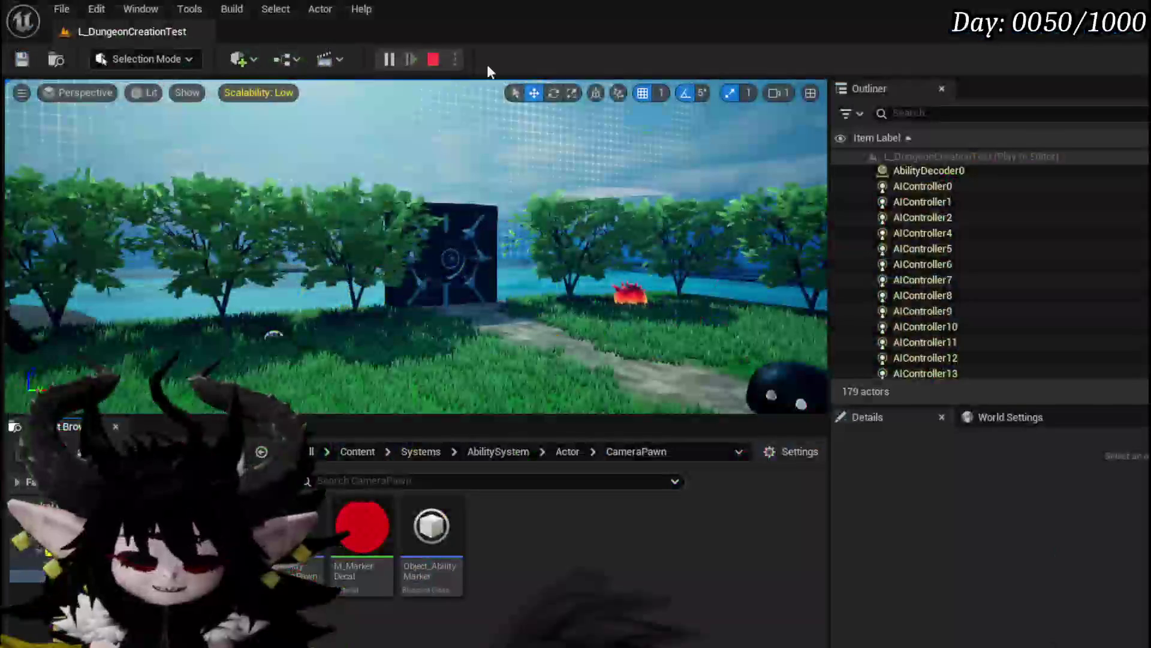
key("Escape")
key("ctrl+s")
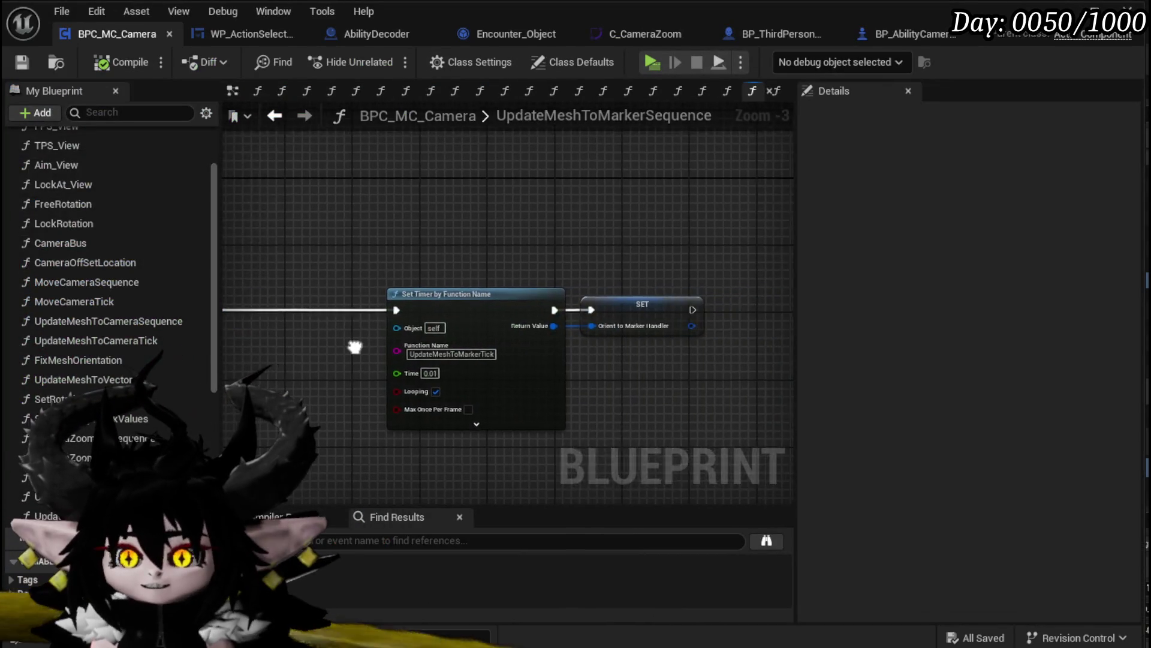
Inspect the Update Mesh to Marker Sequence function called from WP_ActionSelection's SelectAbilityFromCard graph
scroll(625, 359, "down", 2)
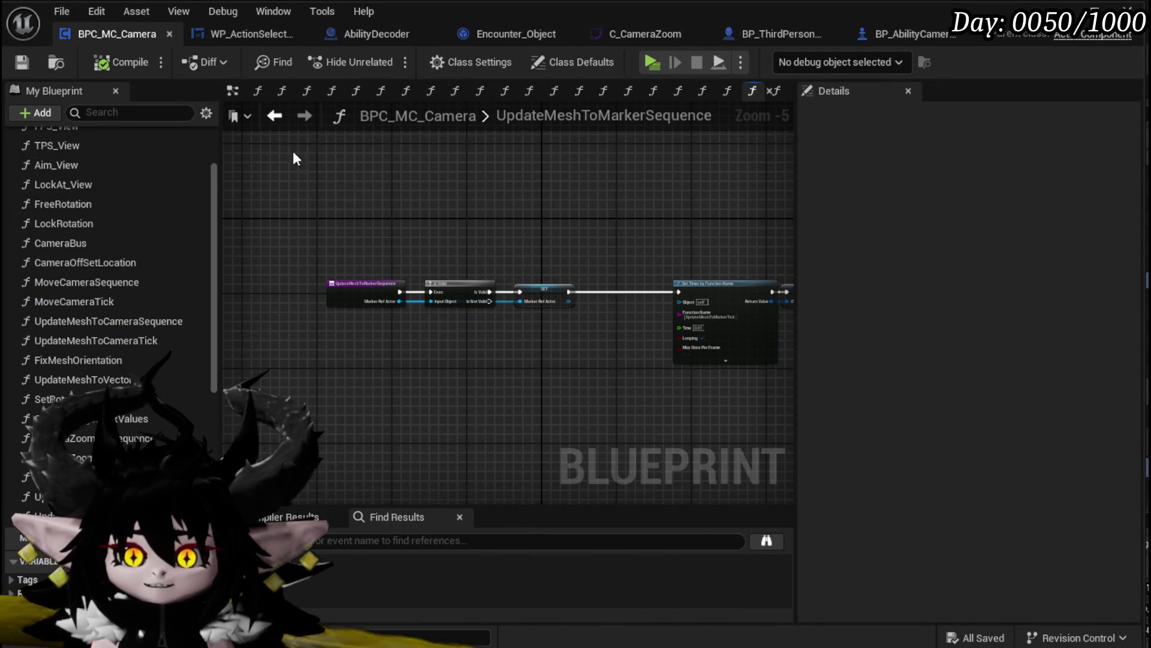
left_click(259, 34)
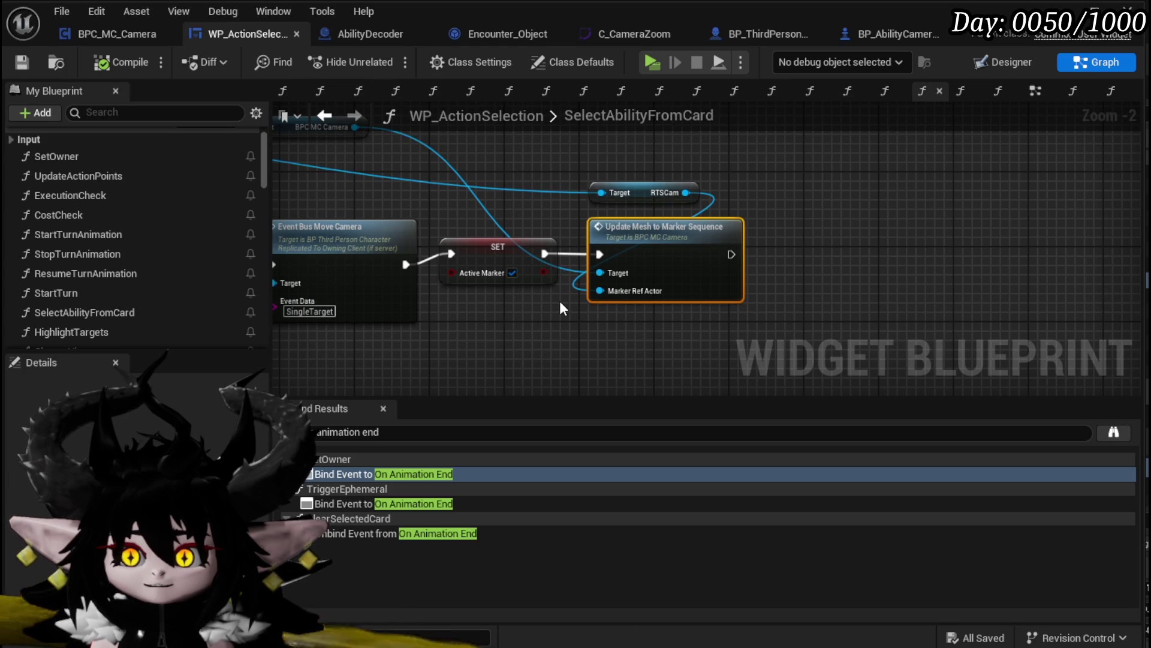
scroll(559, 301, "down", 2)
left_click_drag(559, 300, 720, 276)
scroll(610, 283, "up", 3)
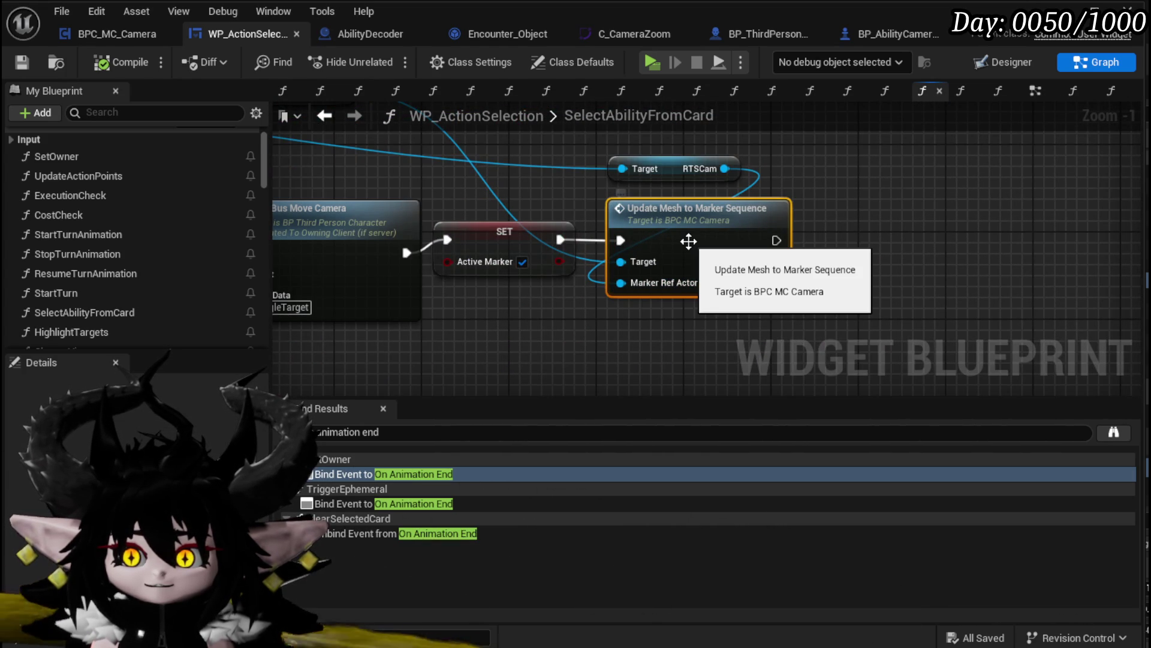
double_click(657, 239)
mouse_move(658, 241)
left_mouse_down()
mouse_move(596, 240)
mouse_move(602, 232)
left_mouse_up()
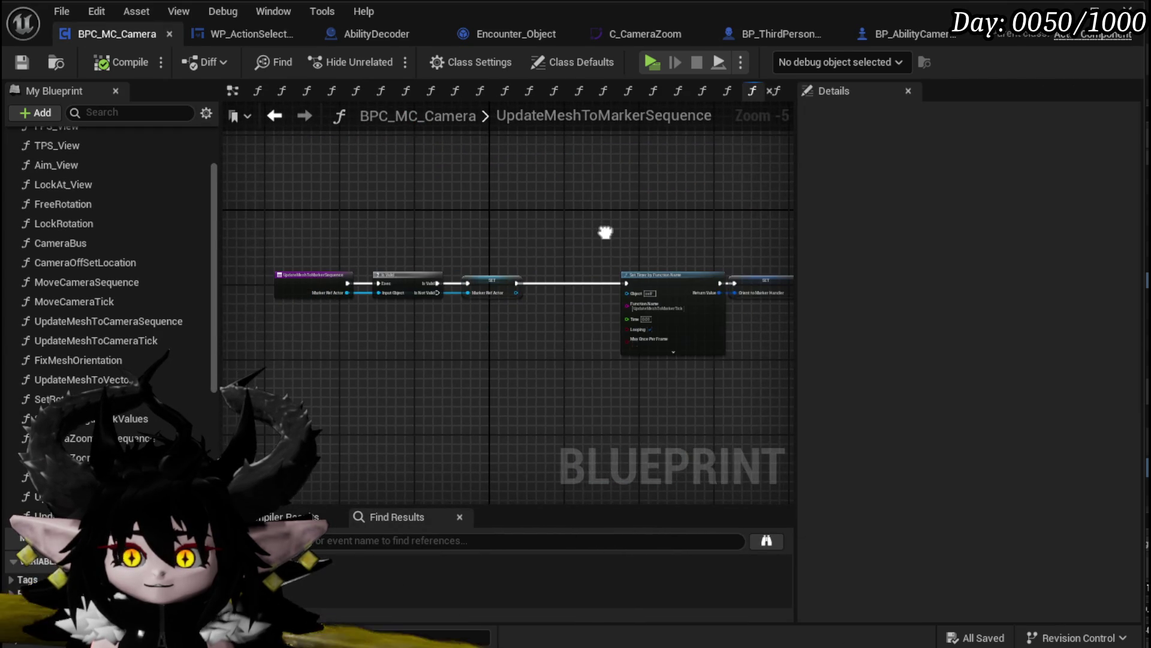
left_click_drag(274, 113, 317, 162)
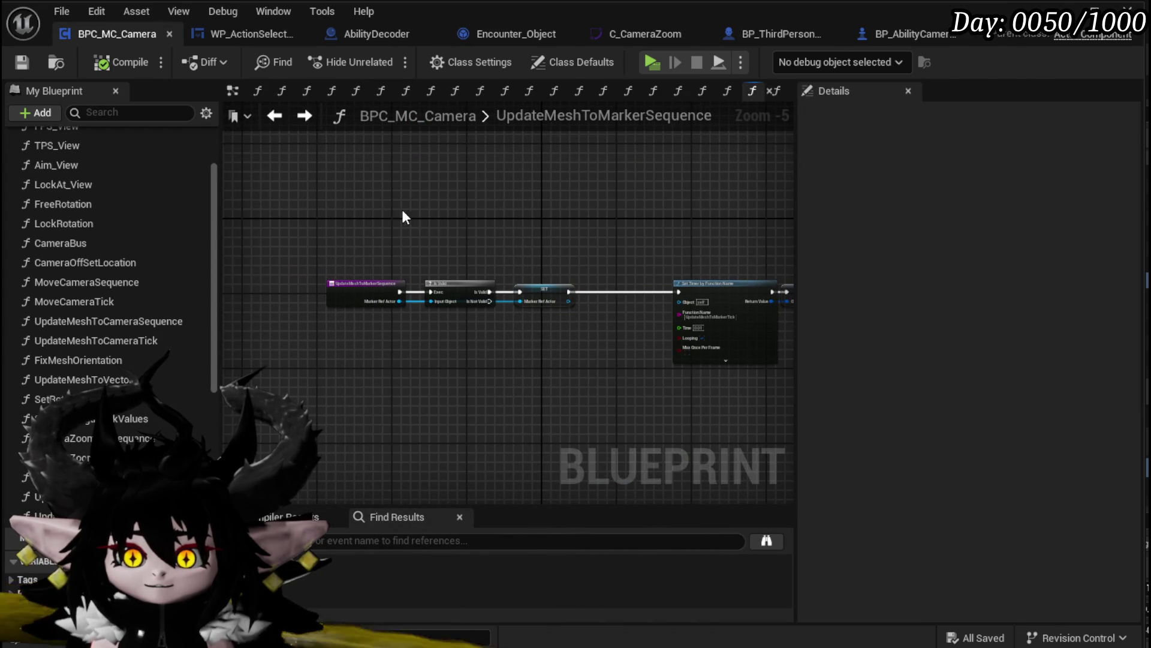
scroll(413, 212, "up", 3)
scroll(415, 214, "down", 2)
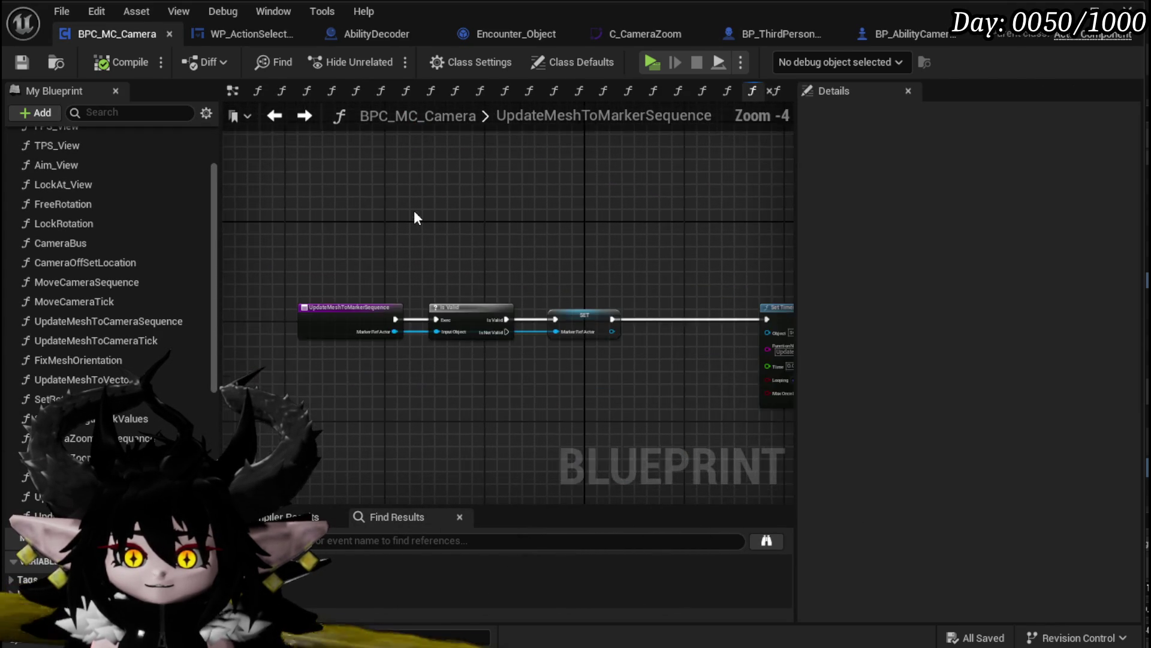
Delete the RTSCam and Update Mesh to Marker Sequence nodes, then view BPC_MC_Camera's EndFreeAimCameraMovement graph
left_click(271, 35)
scroll(370, 192, "down", 3)
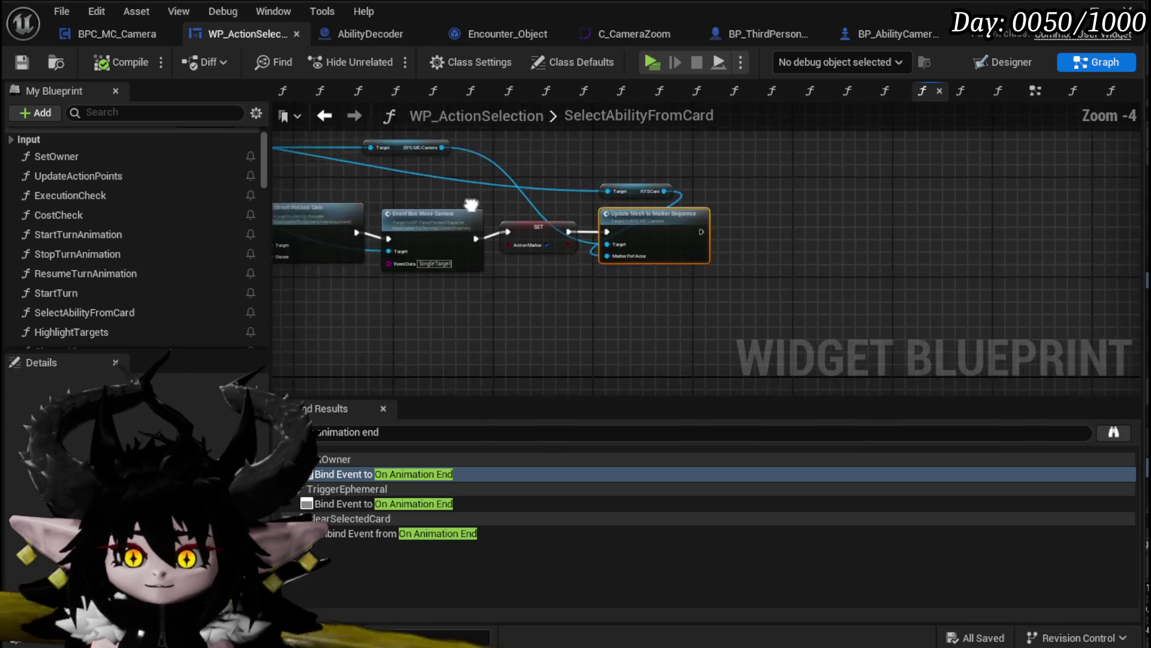
left_click_drag(369, 192, 912, 182)
left_click_drag(644, 174, 513, 202)
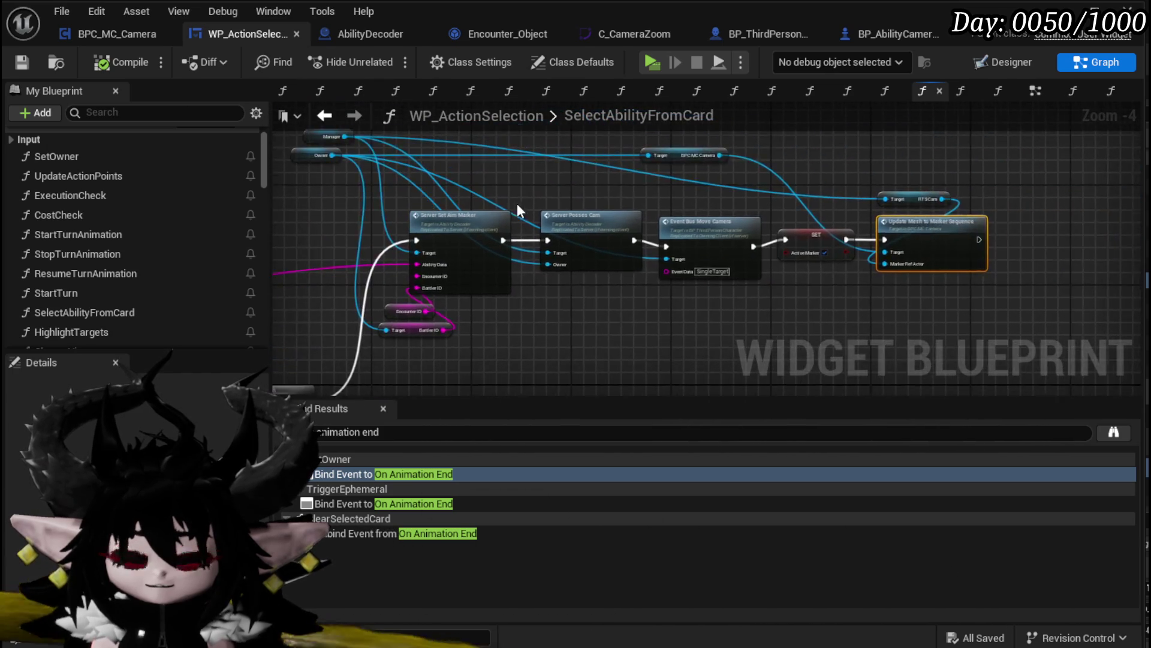
scroll(589, 189, "up", 2)
scroll(773, 177, "down", 2)
left_click_drag(774, 181, 507, 185)
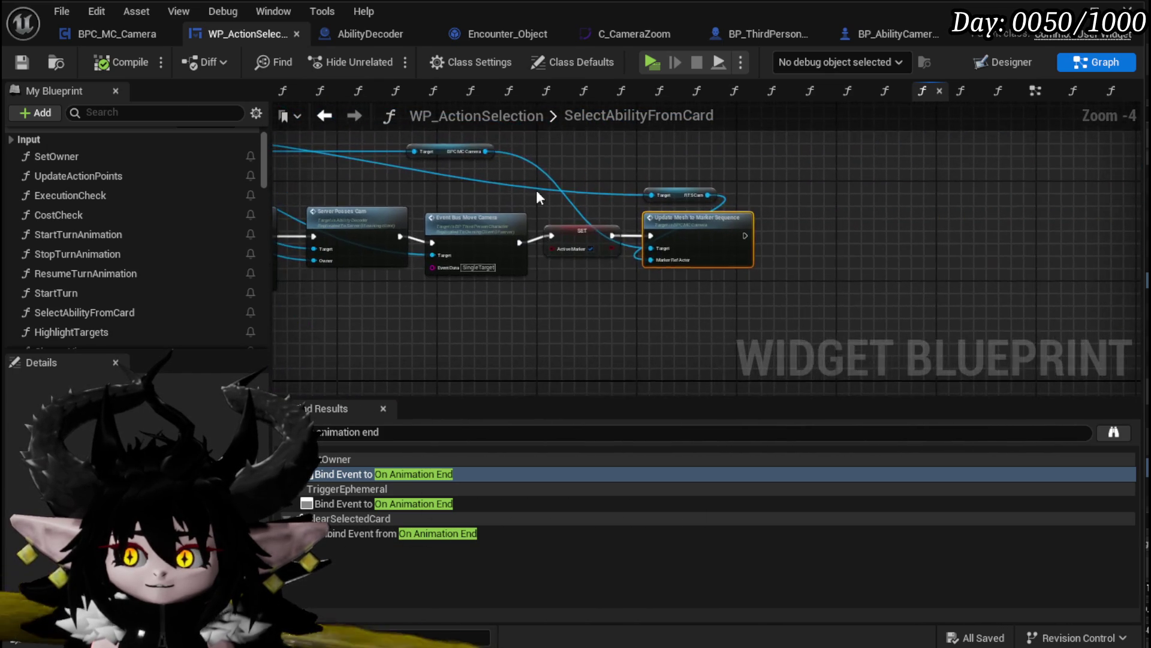
scroll(778, 187, "up", 3)
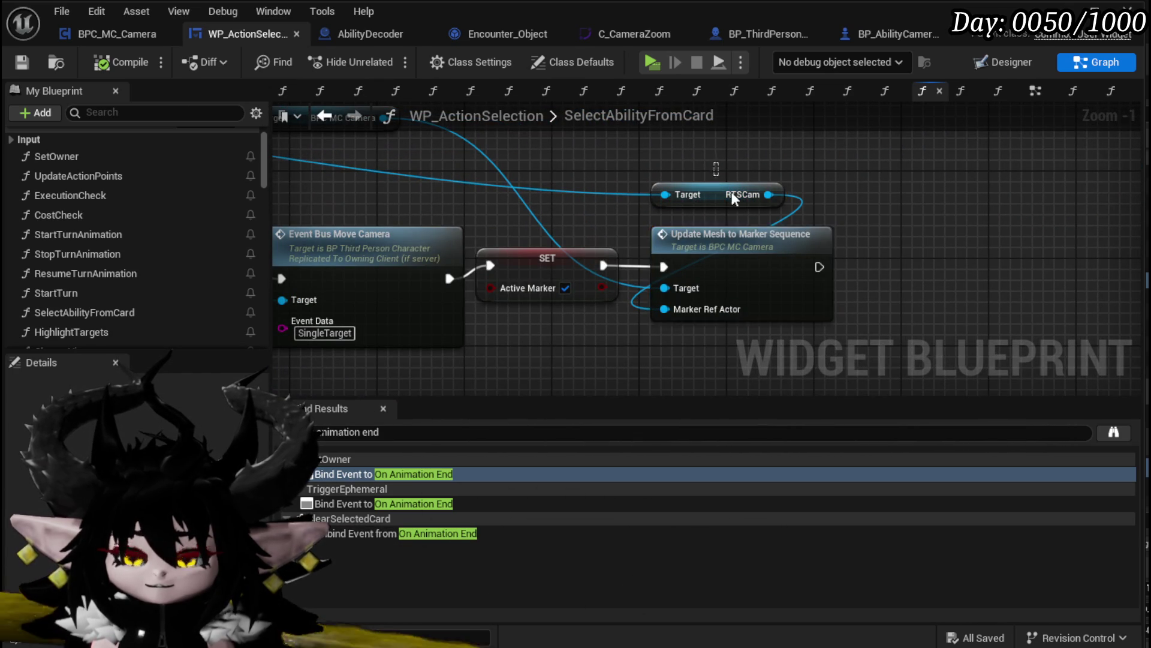
left_click_drag(720, 183, 666, 240)
scroll(630, 178, "down", 2)
mouse_move(631, 179)
left_mouse_down()
mouse_move(649, 224)
mouse_move(707, 204)
mouse_move(898, 214)
left_mouse_up()
key("Delete")
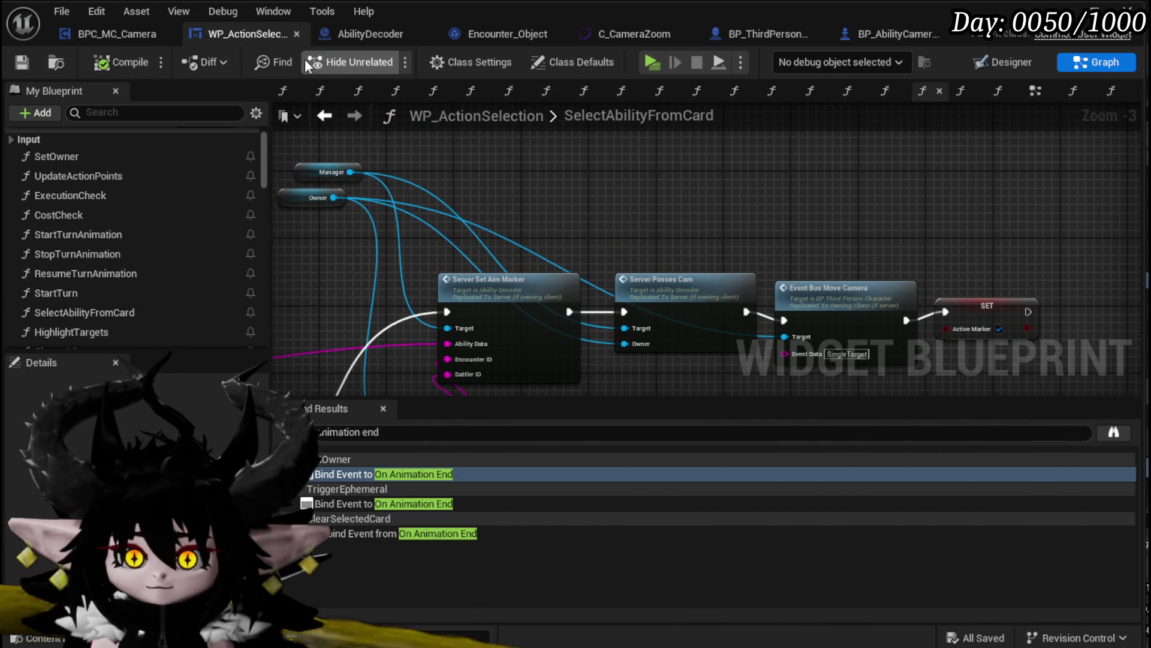
left_click(121, 31)
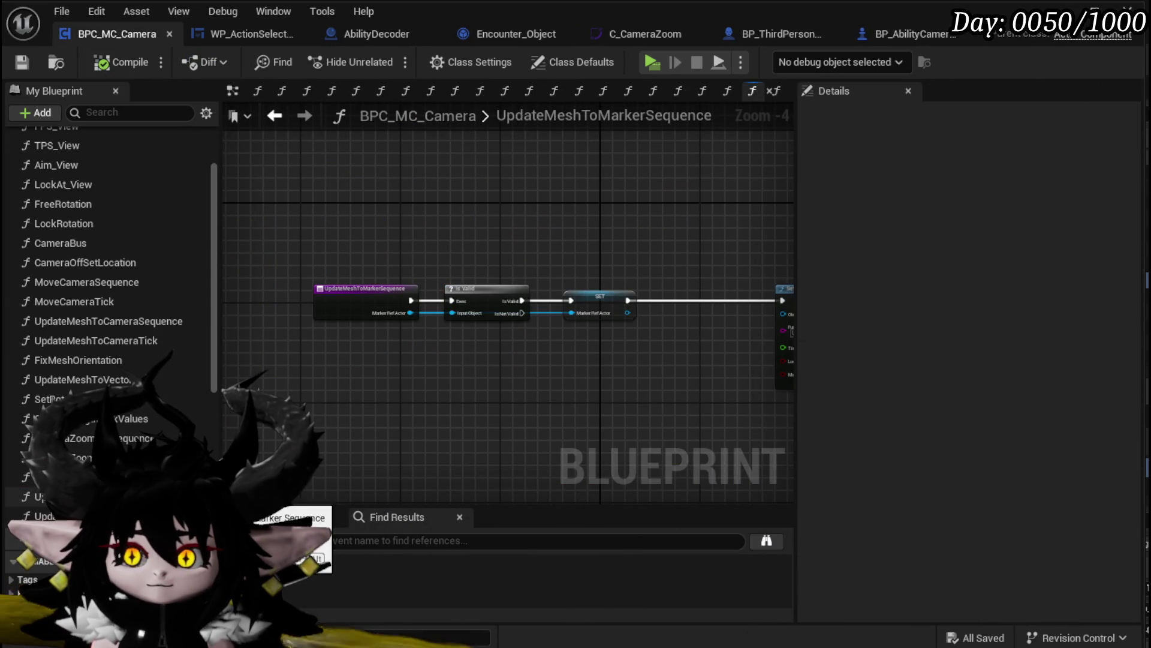
key("alt+Right")
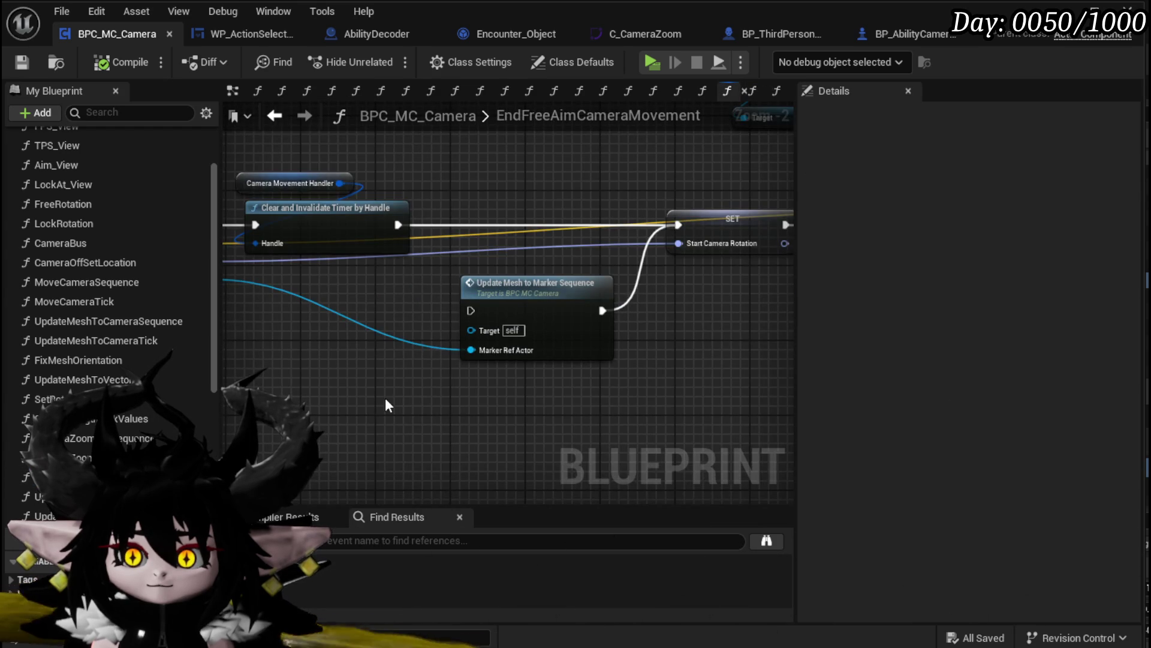
Show WP_ActionSelection's EventGraph, zoomed on the Ability Special Check to Camera Zoom Out chain
scroll(385, 398, "down", 2)
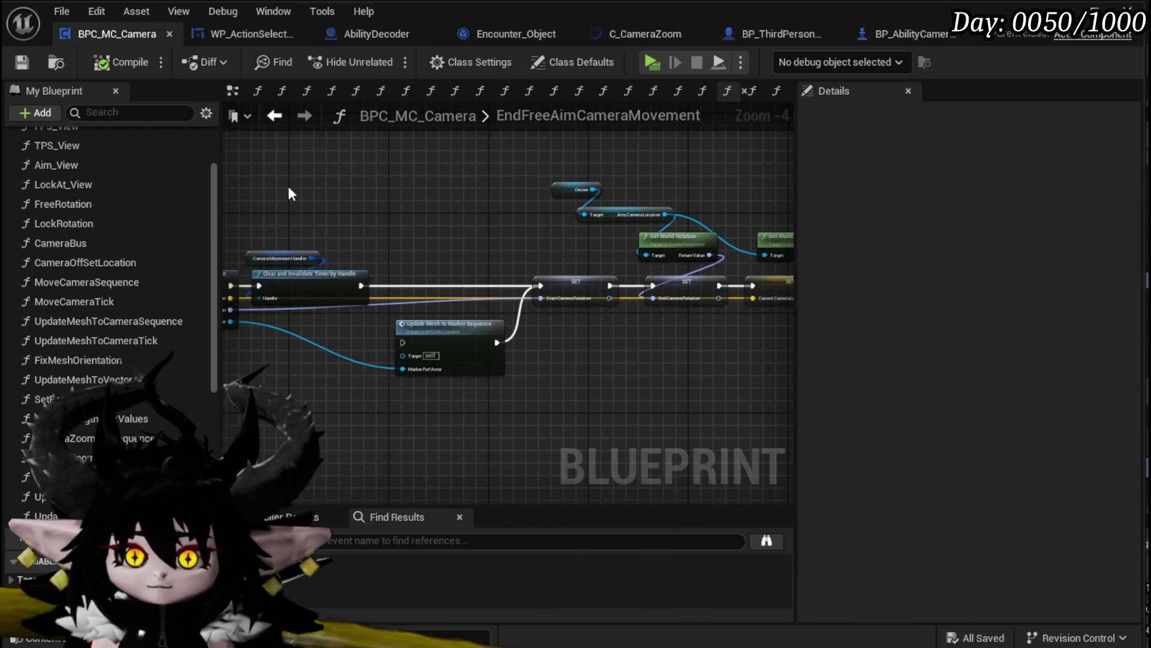
left_click(240, 33)
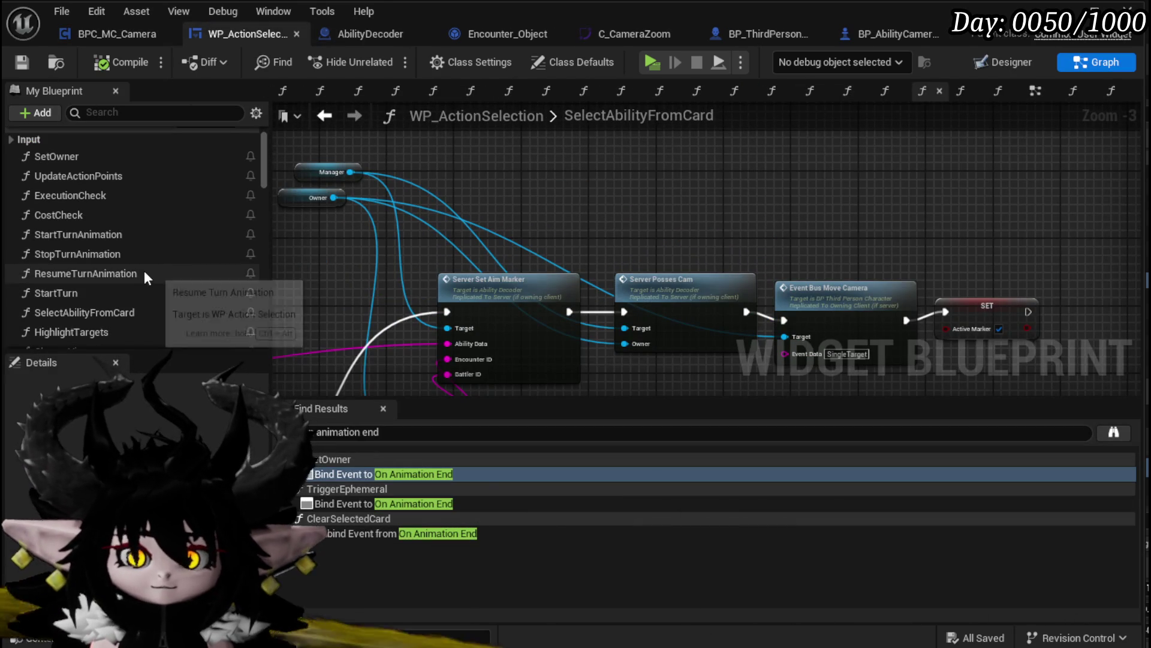
left_click(130, 30)
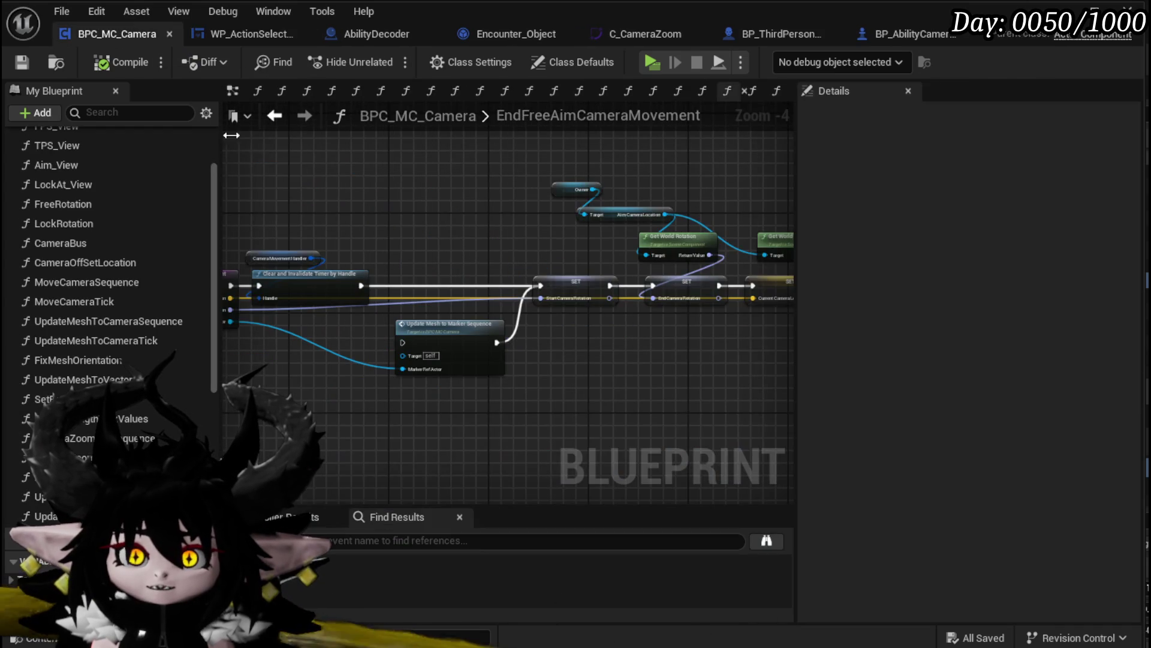
left_click(233, 35)
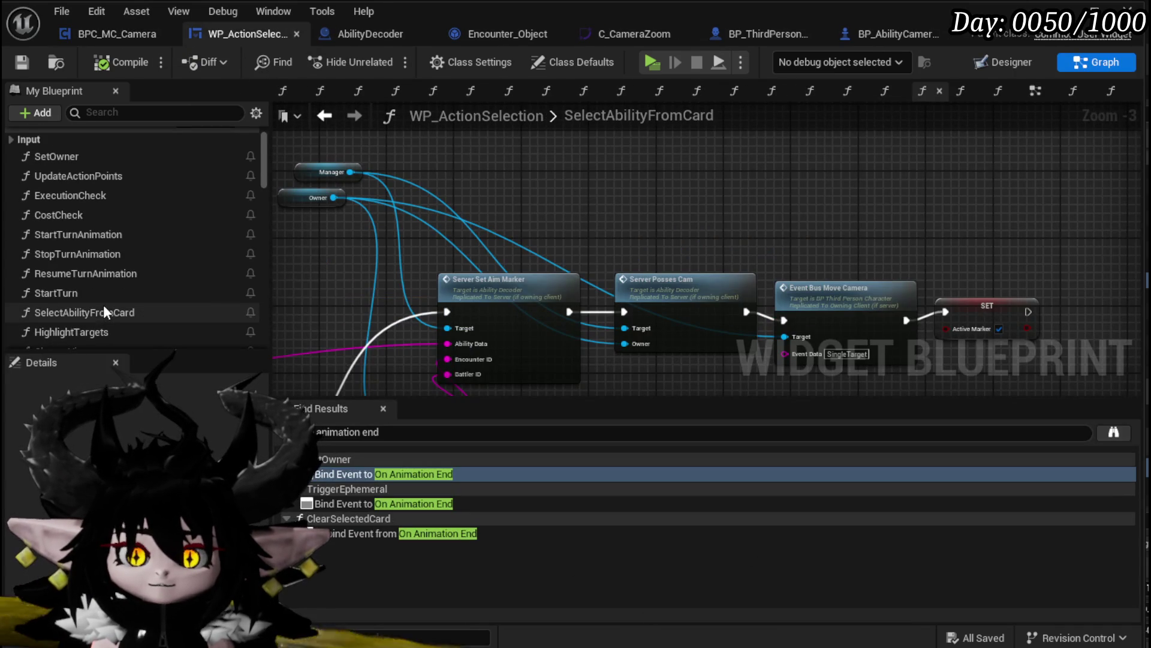
scroll(103, 306, "down", 5)
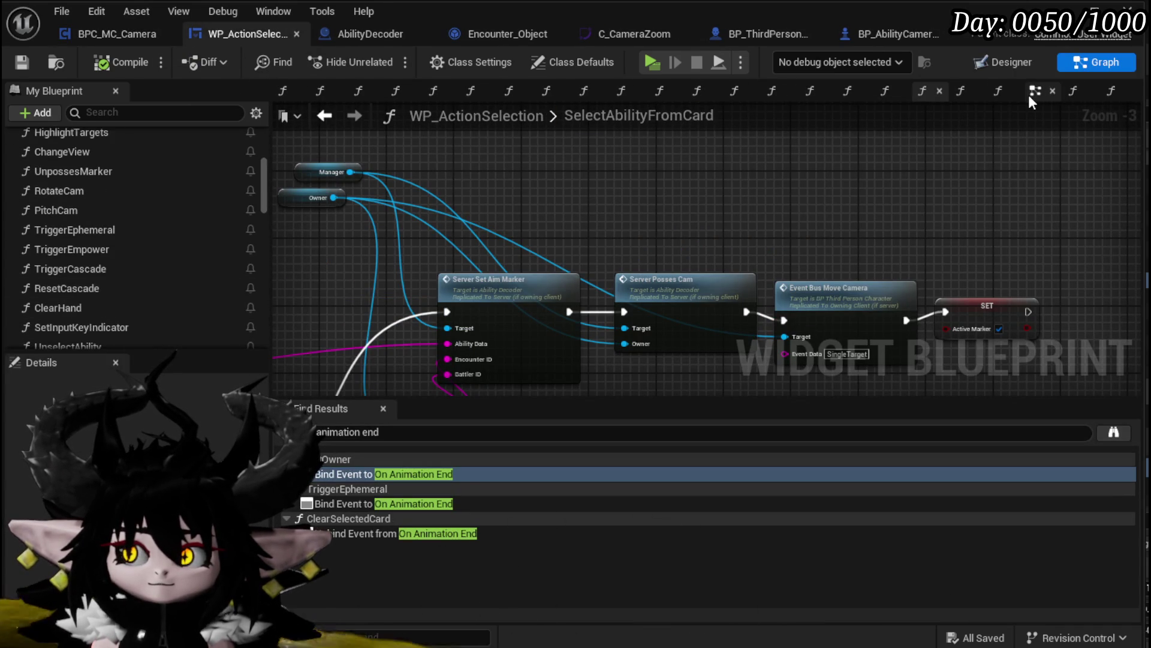
left_click(1033, 92)
scroll(672, 286, "up", 3)
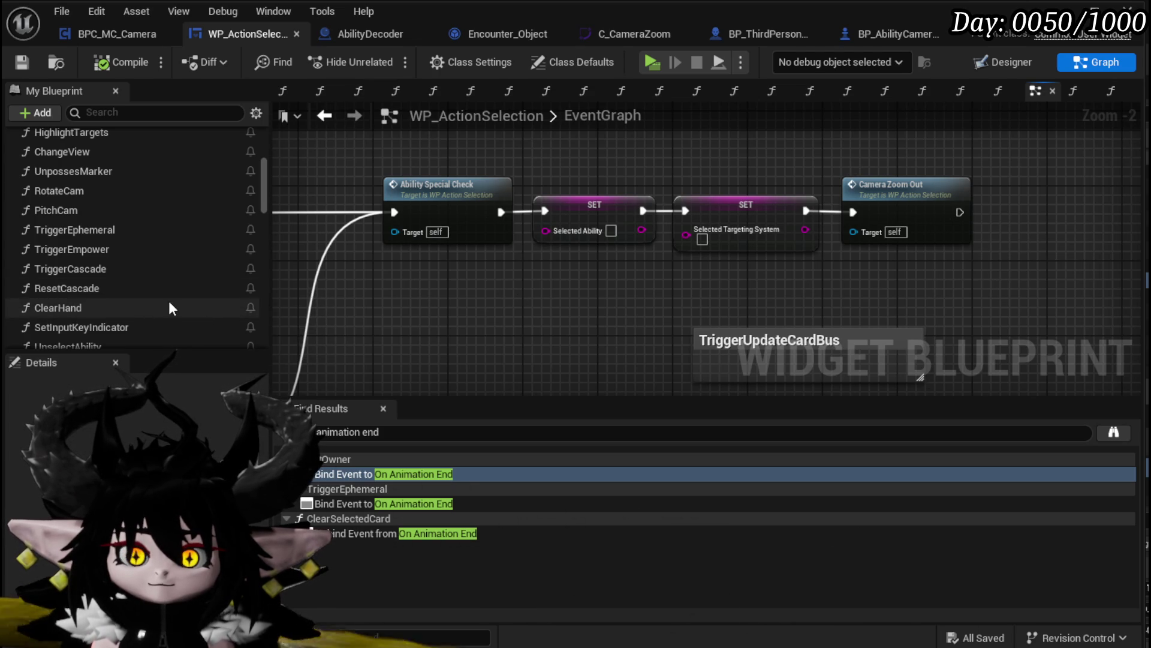
scroll(147, 305, "down", 2)
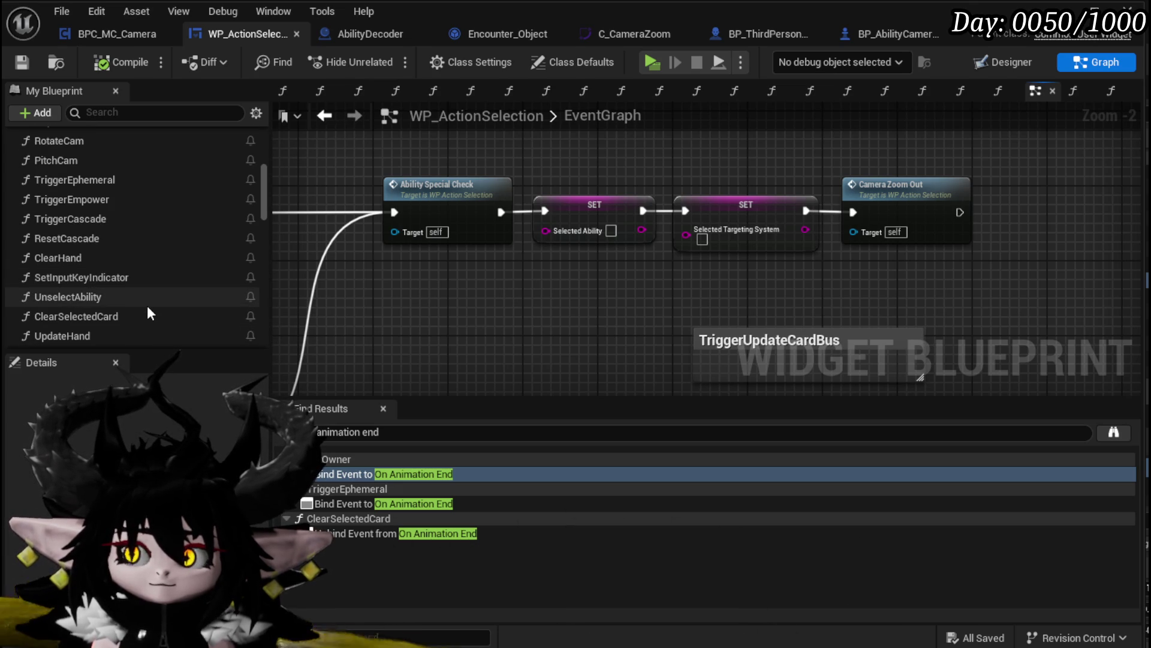
Inspect the CameraZoomOut function and its camera zoom-out sequence in the camera component
double_click(868, 212)
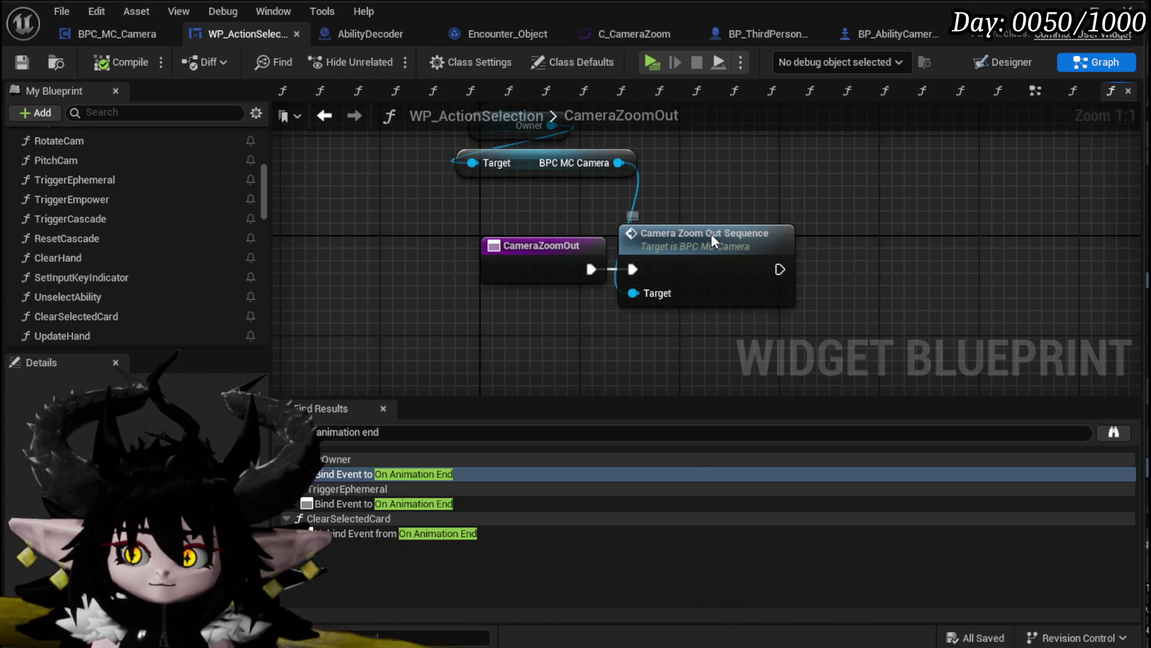
double_click(712, 234)
left_click_drag(239, 277, 712, 275)
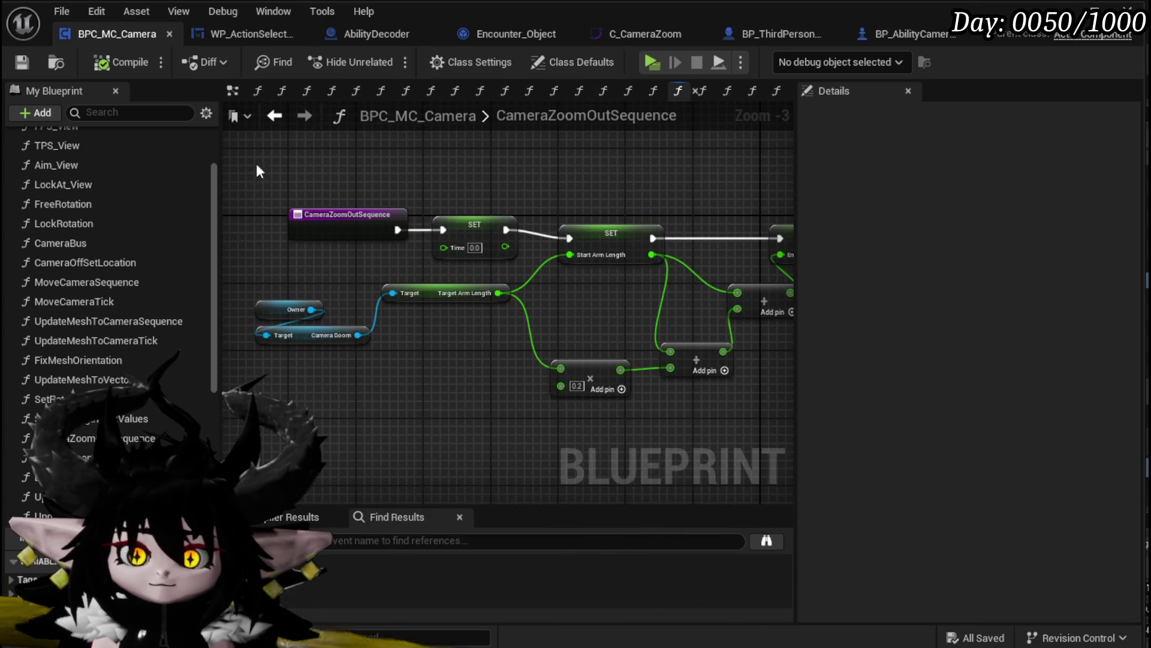
left_click(236, 34)
scroll(119, 289, "up", 2)
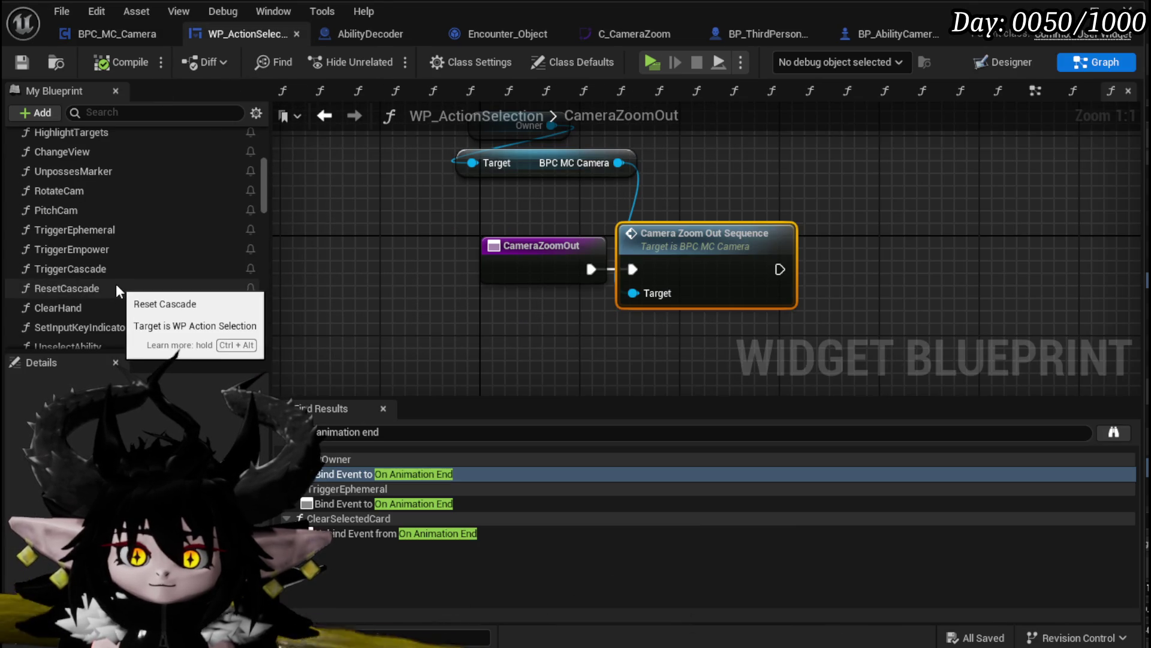
scroll(82, 217, "up", 1)
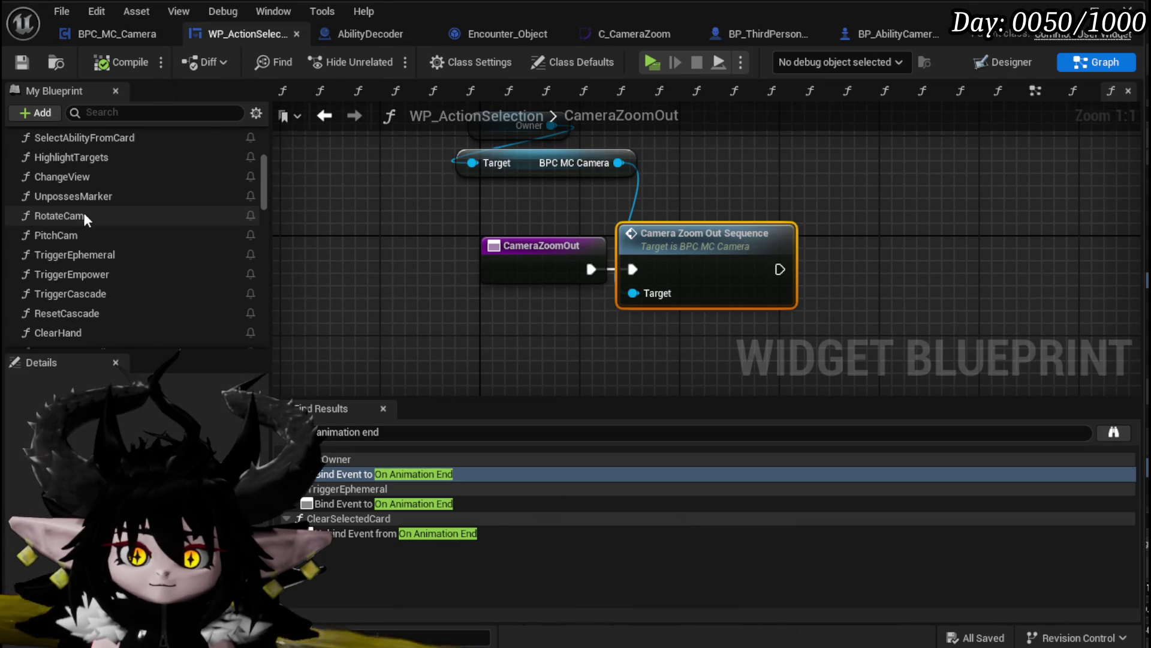
scroll(84, 209, "up", 3)
scroll(85, 258, "up", 3)
scroll(85, 258, "down", 8)
Open UnselectAbility and locate its Branch and End Free Aim Camera Movement nodes
double_click(91, 250)
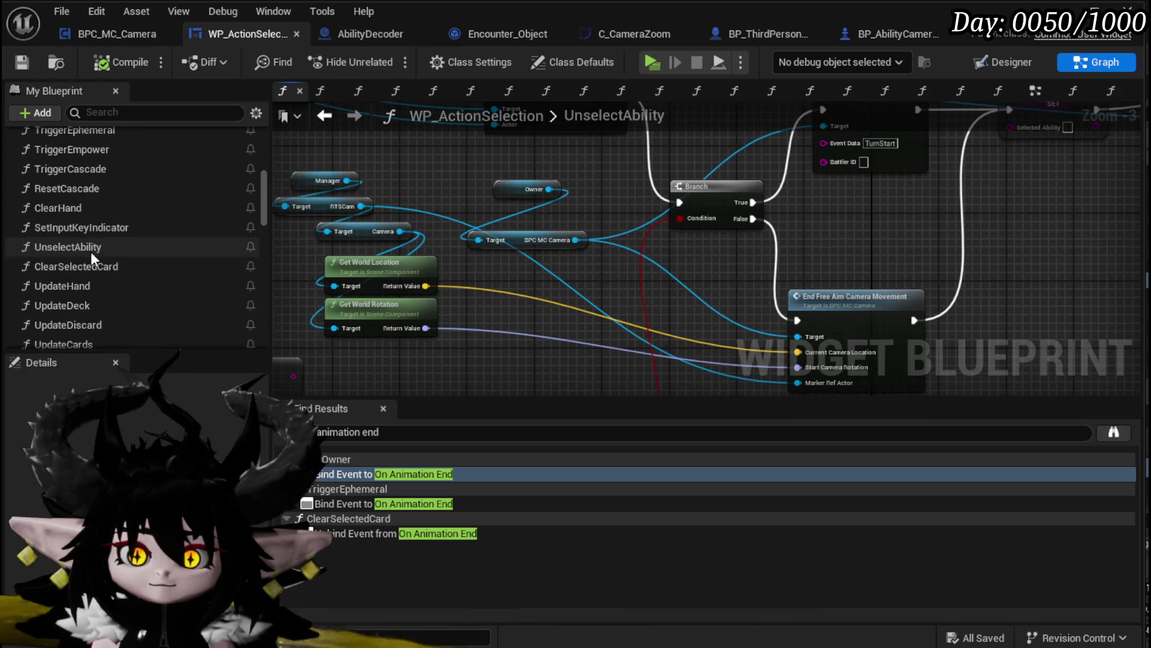
mouse_move(827, 258)
left_mouse_down()
mouse_move(551, 222)
mouse_move(551, 352)
mouse_move(576, 308)
mouse_move(575, 286)
mouse_move(505, 409)
left_mouse_up()
mouse_move(576, 378)
left_mouse_down()
mouse_move(602, 258)
mouse_move(649, 157)
left_mouse_up()
left_click_drag(520, 232, 704, 345)
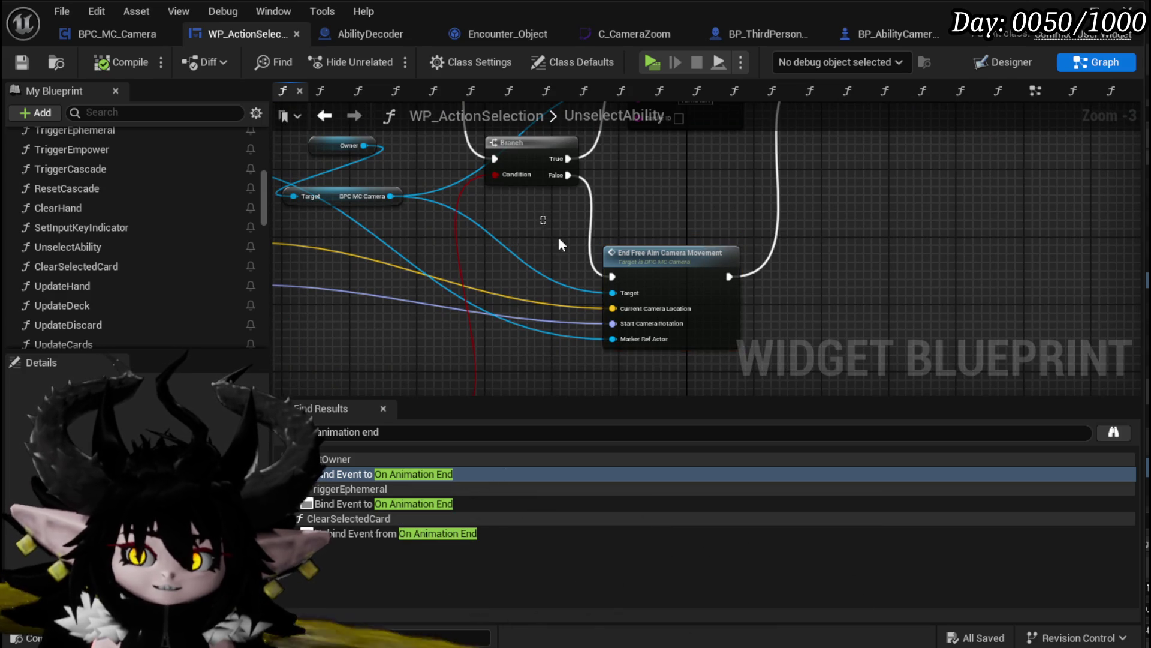
scroll(571, 272, "down", 2)
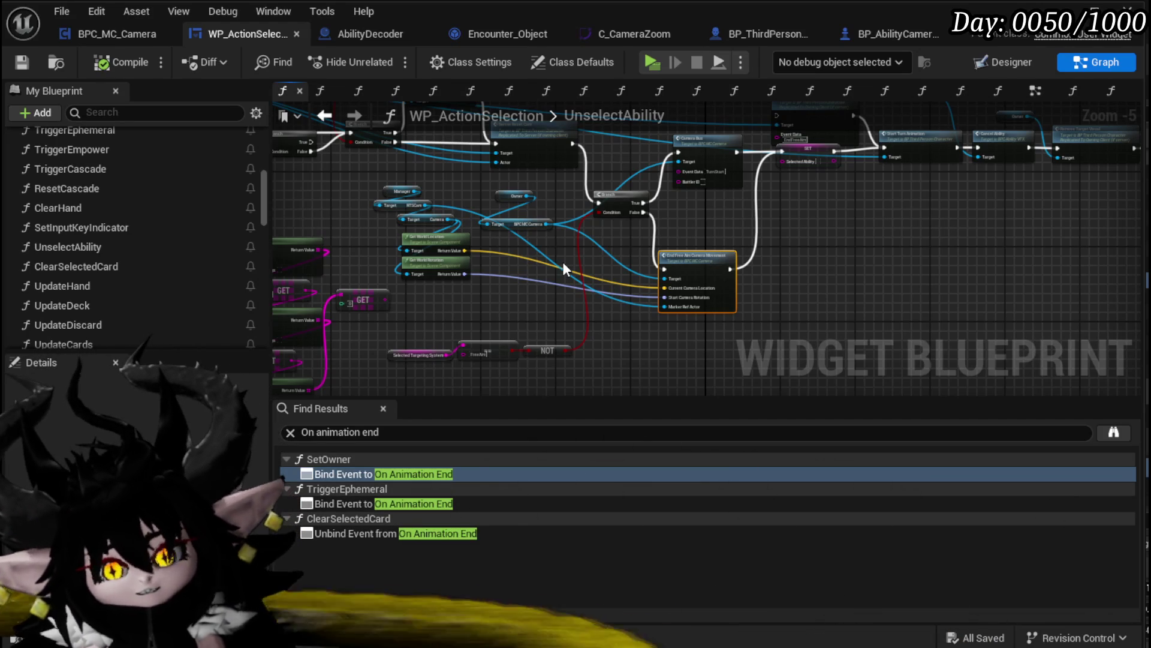
scroll(606, 141, "up", 3)
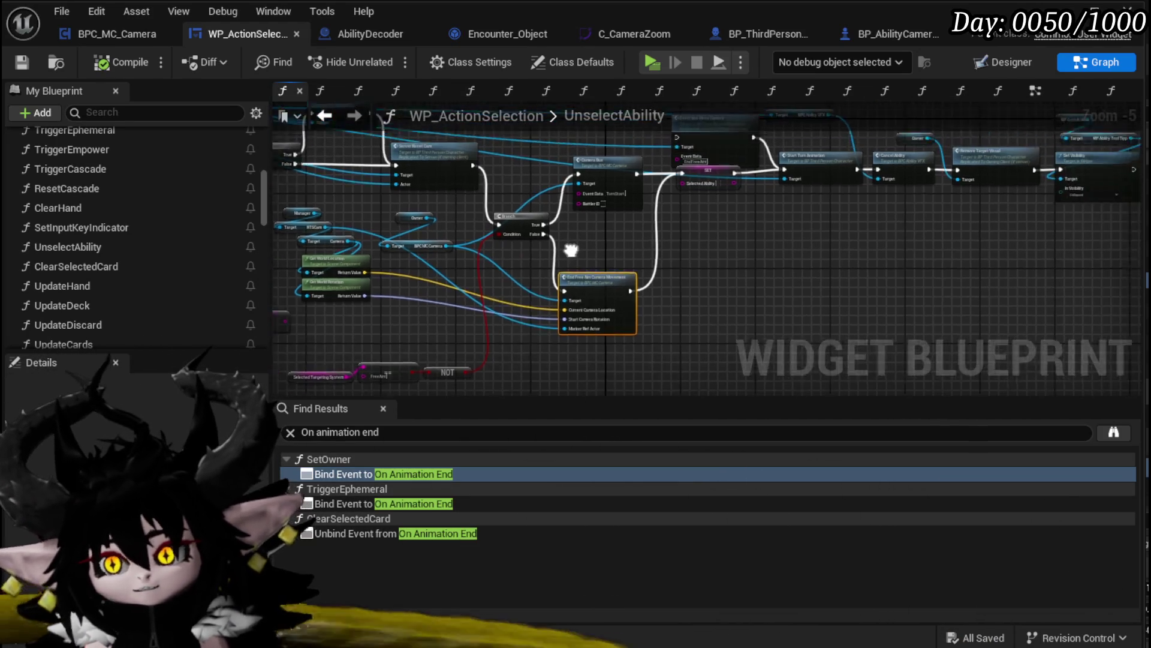
mouse_move(467, 386)
left_mouse_down()
mouse_move(426, 363)
mouse_move(372, 300)
mouse_move(321, 213)
mouse_move(527, 252)
left_mouse_up()
Open the End Free Aim Camera Movement function and review its Set Timer by Function Name node
left_click(594, 233)
double_click(594, 233)
mouse_move(517, 307)
left_mouse_down()
mouse_move(638, 295)
mouse_move(345, 313)
left_mouse_up()
left_click_drag(675, 314, 427, 314)
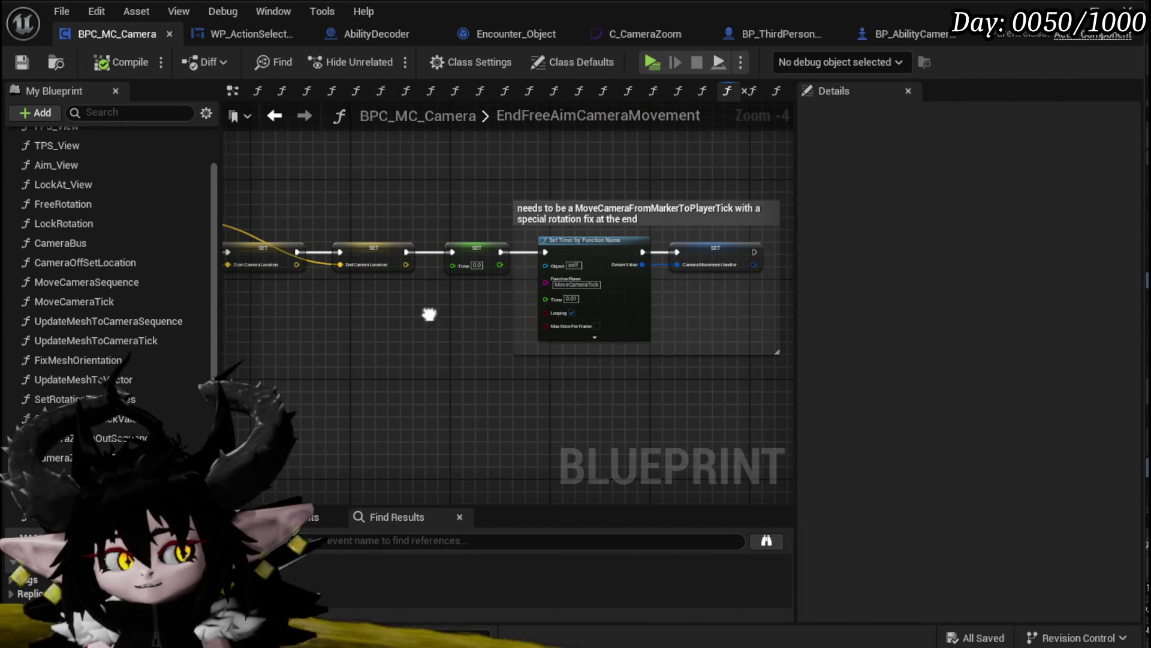
key("Home")
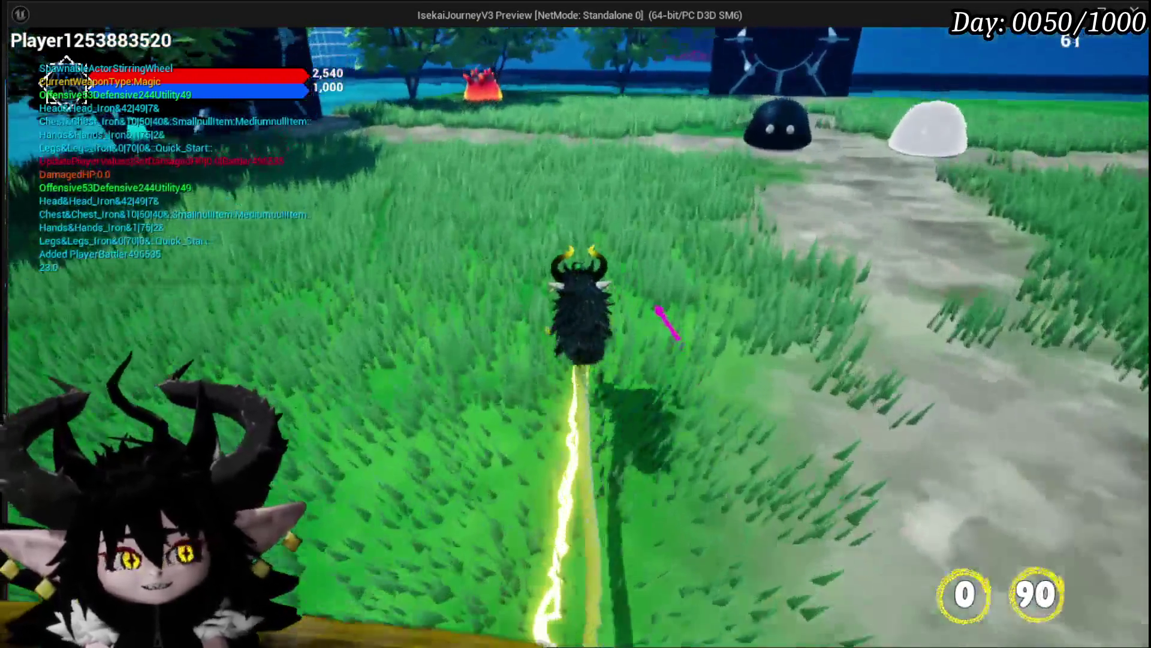
Run the character into the fire slime to start combat and play the AOE Damage Range card
key("w")
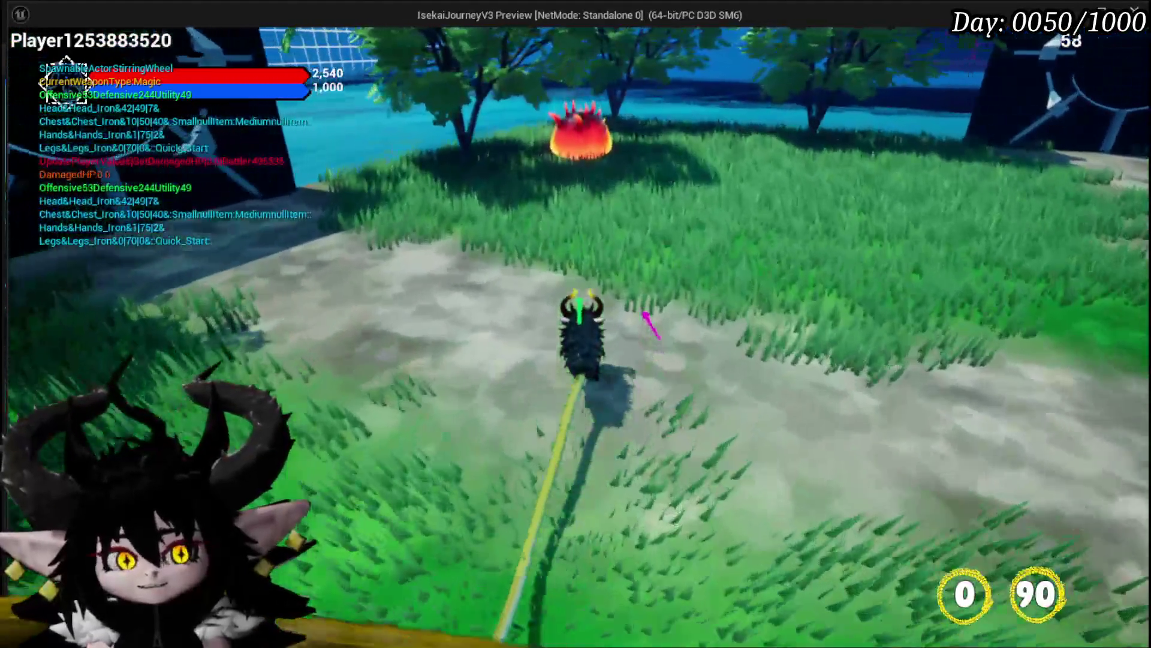
key("w")
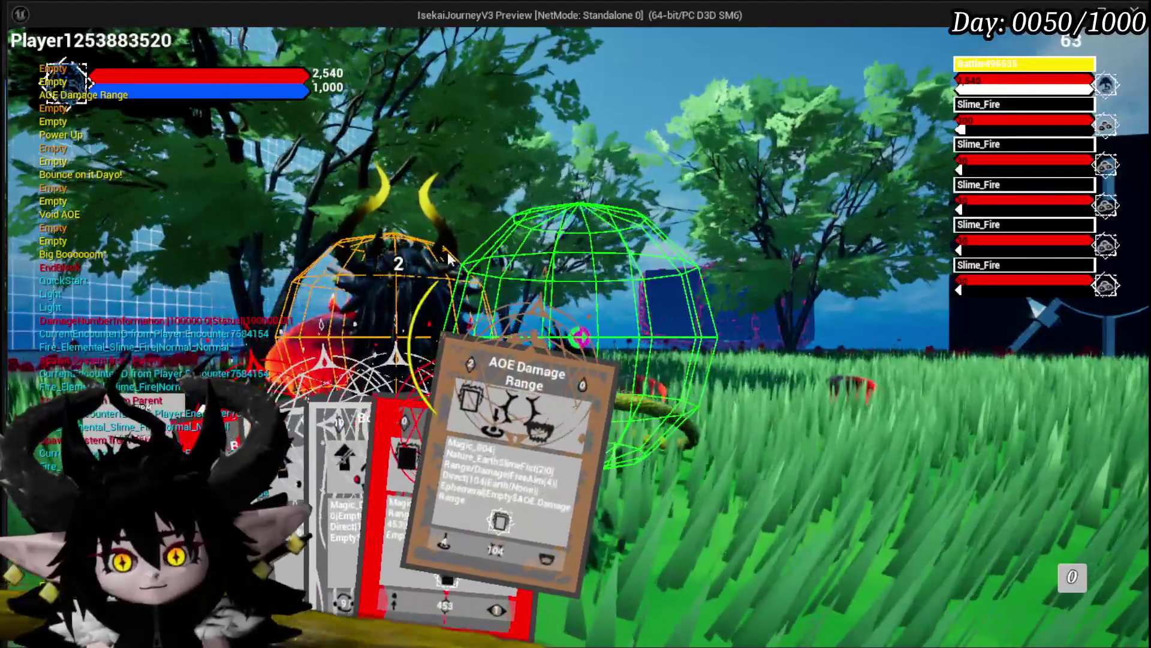
left_click(467, 314)
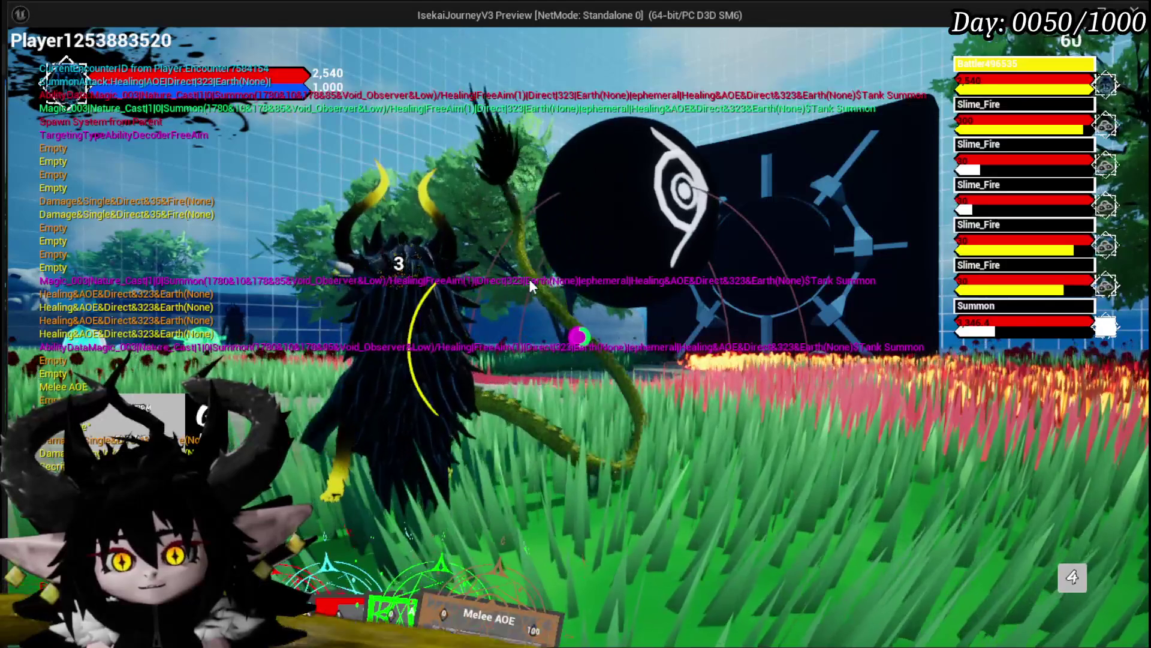
mouse_move(300, 570)
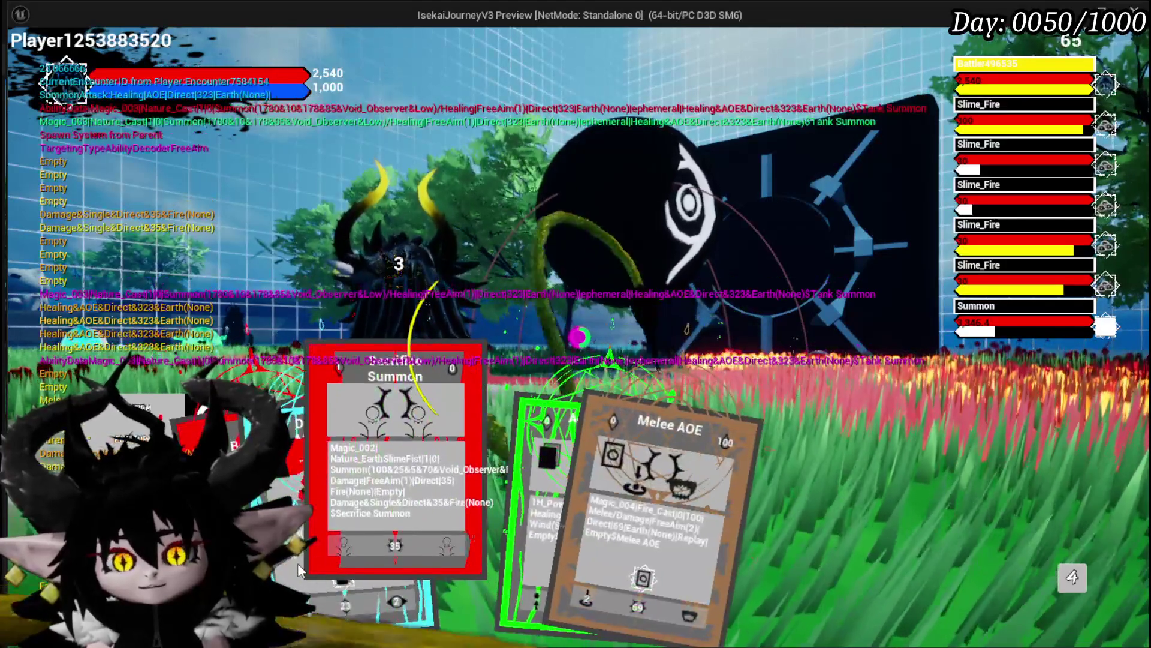
Cast Summon at an aimed spot, play Melee Draw, then stop the preview and save the level
left_click(383, 492)
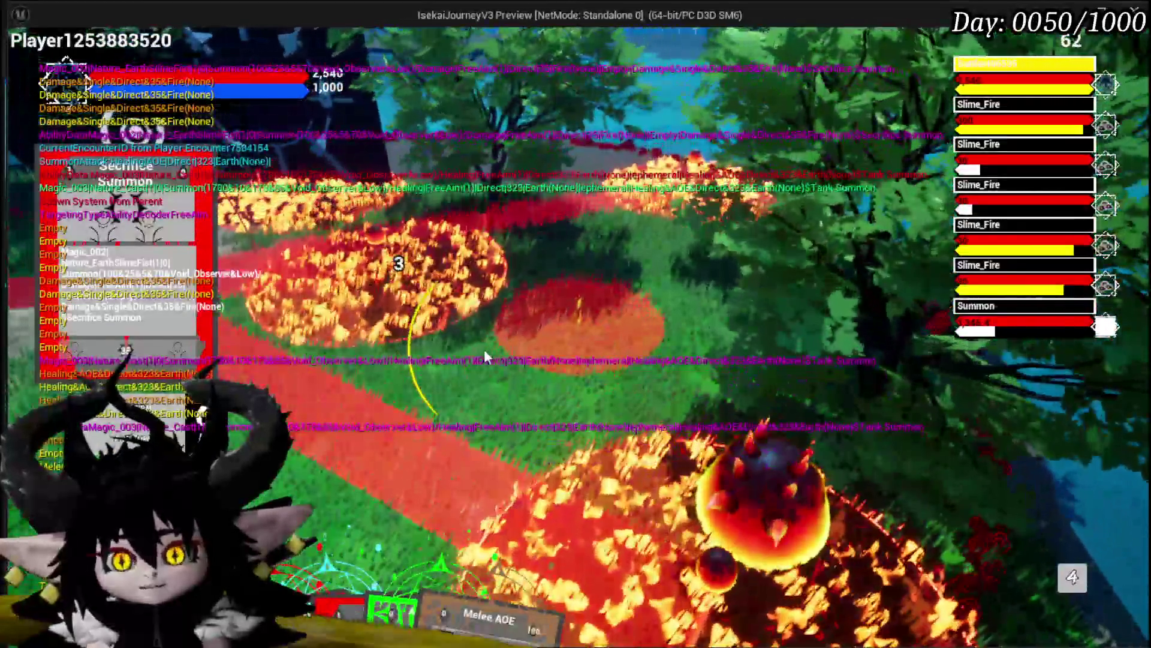
left_click(484, 349)
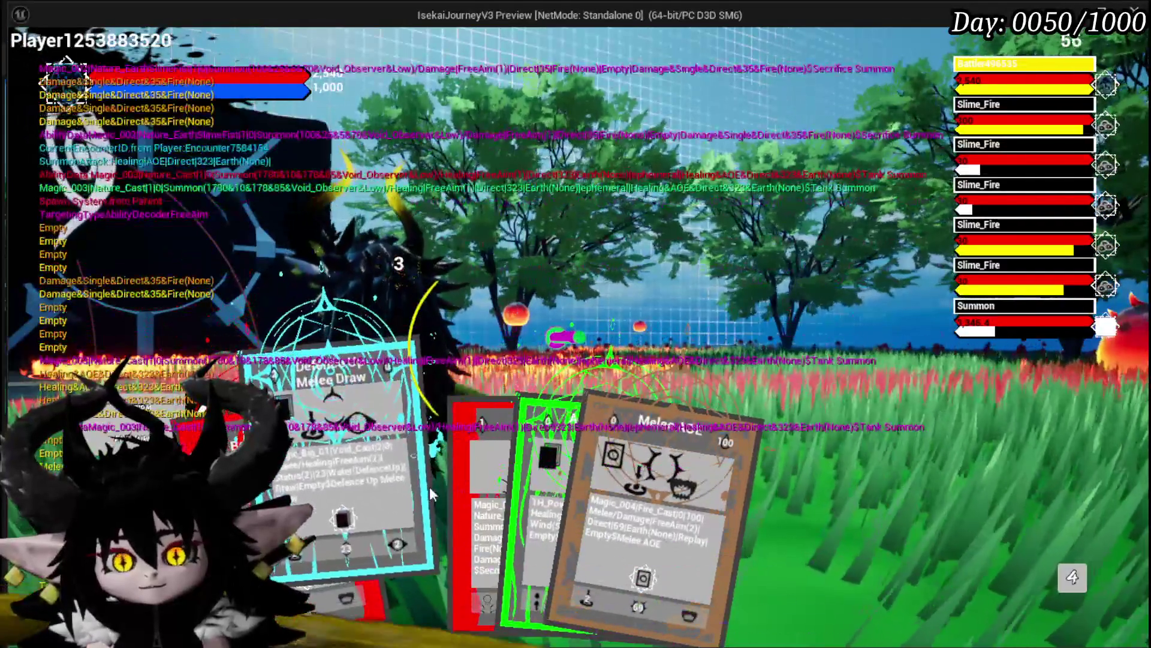
left_click(429, 486)
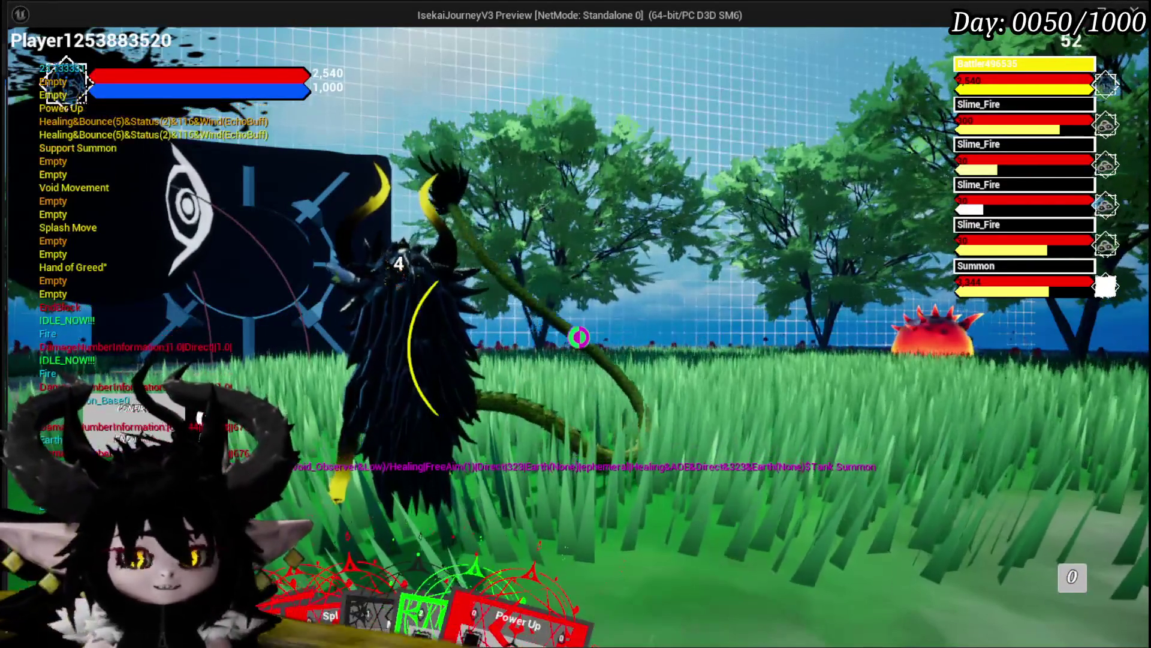
key("Escape")
left_click(22, 59)
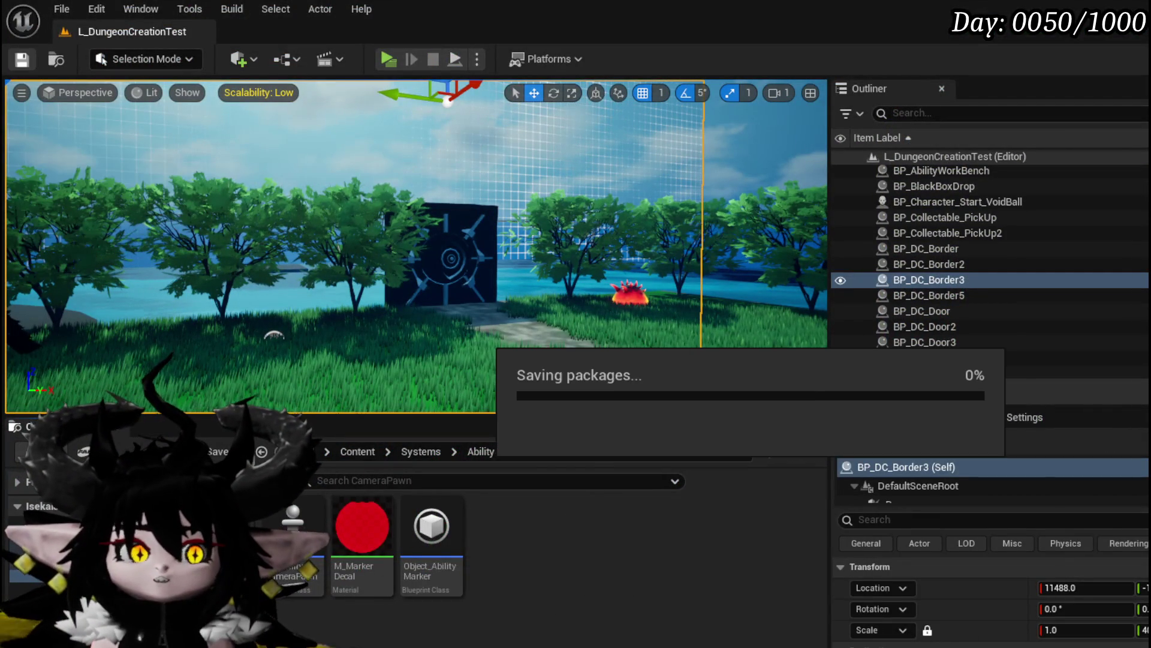